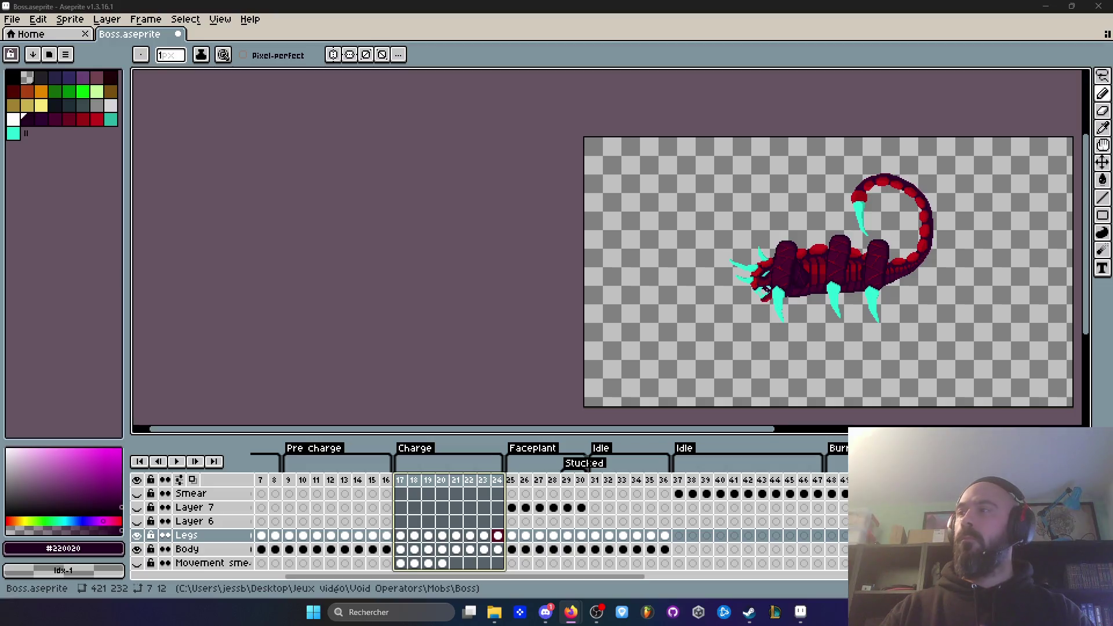
Zoom in, then play the Charge animation and step through its frames up to 24.
scroll(858, 220, "up", 1)
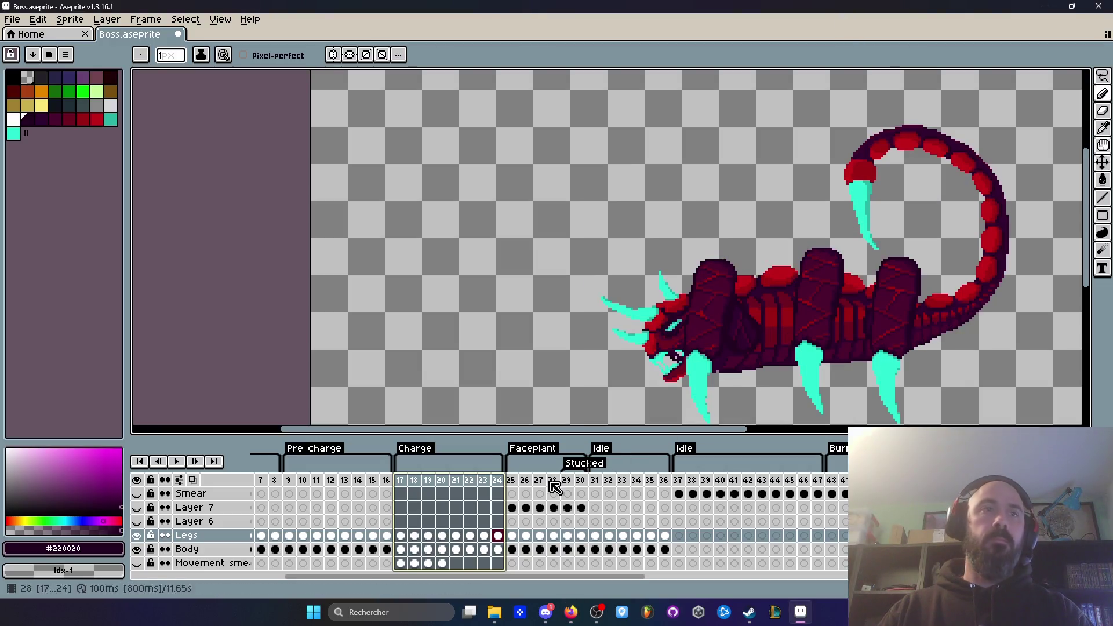
key("Return")
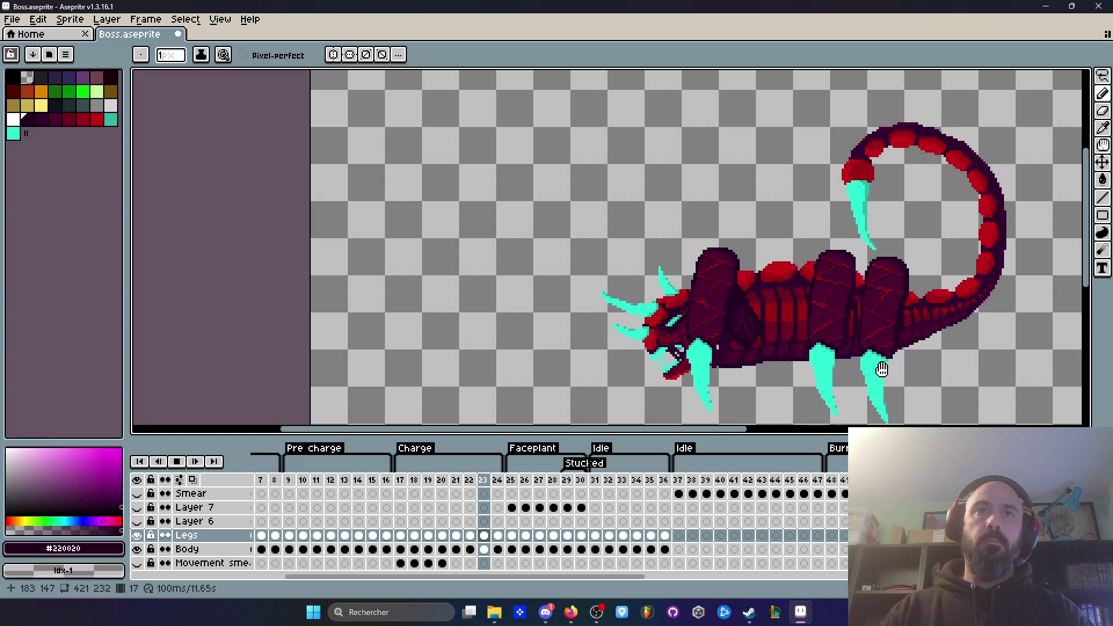
key("Return")
key("Right")
key("Left")
key("Left")
key("Left")
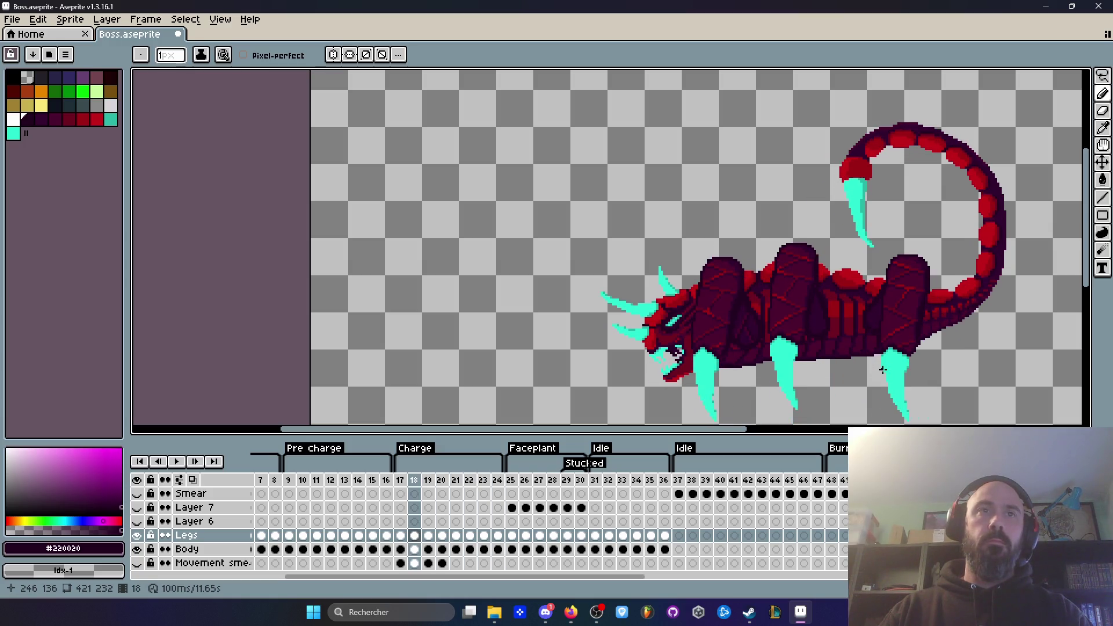
key("Right")
key("Right")
key("Right")
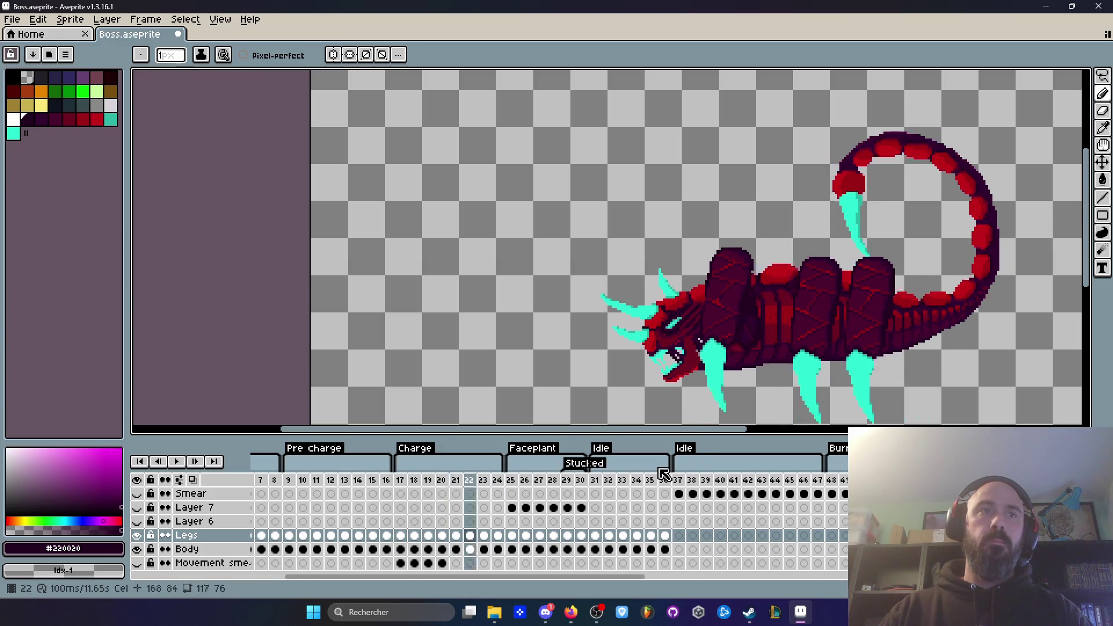
Go to frame 17, zoom in on the scorpion's head and switch to freehand selection.
left_click(401, 490)
key("plus")
key("plus")
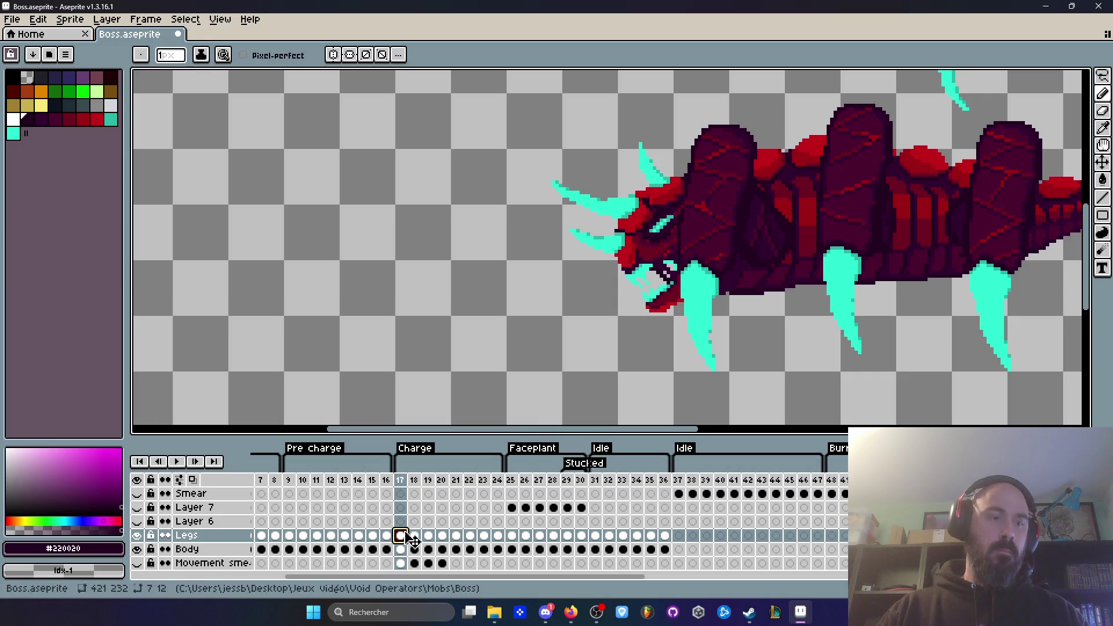
key("m")
scroll(739, 241, "up", 1)
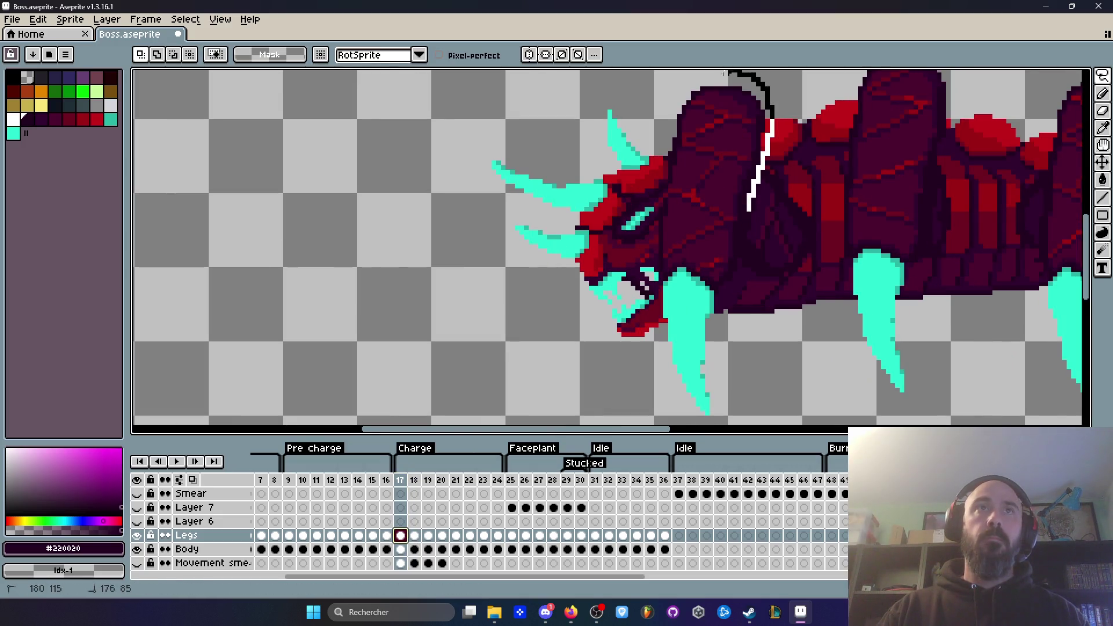
Lasso the scorpion's head and jaw on frame 17, shift them slightly and commit the move.
left_click_drag(642, 376, 725, 313)
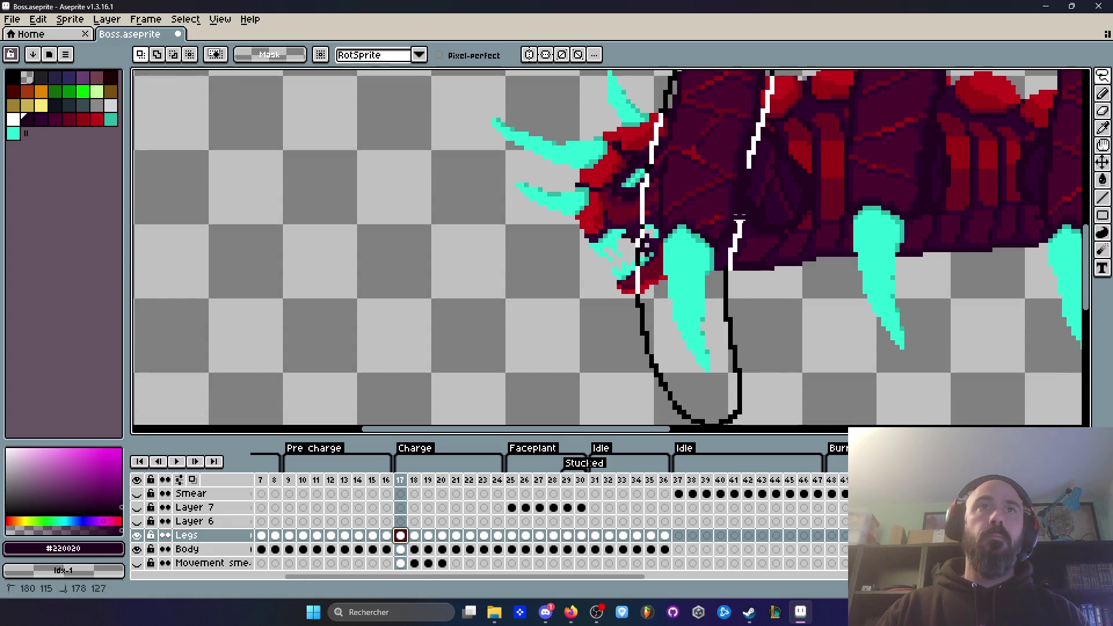
left_click_drag(748, 174, 713, 202)
left_click(709, 201)
key("Return")
scroll(737, 219, "up", 2)
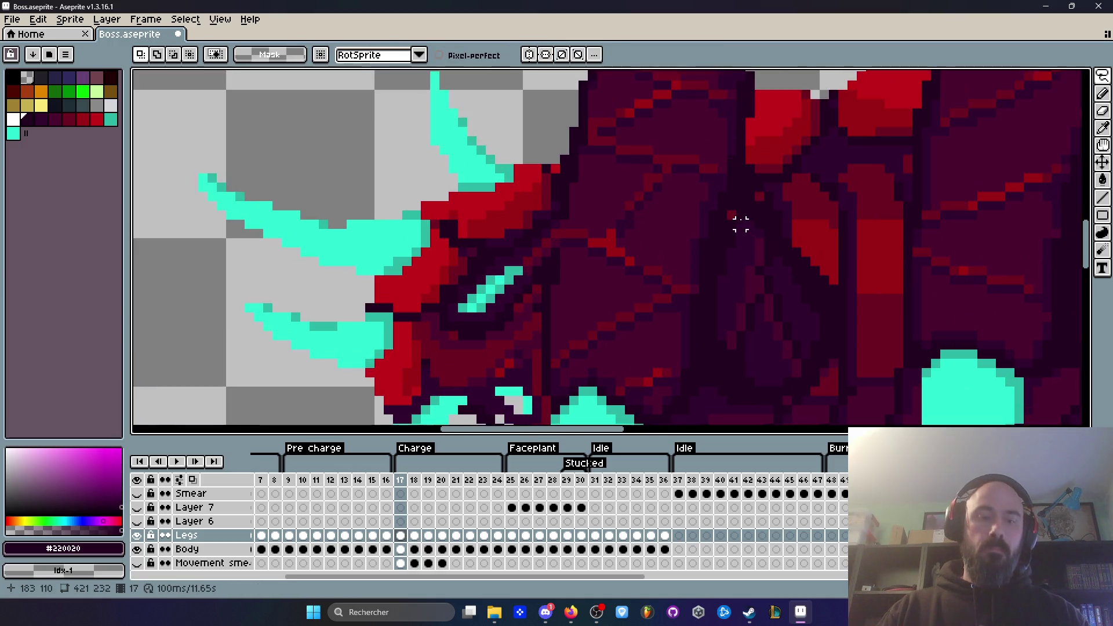
Switch to the Pencil and play the Charge loop to check the edit.
key("i")
key("b")
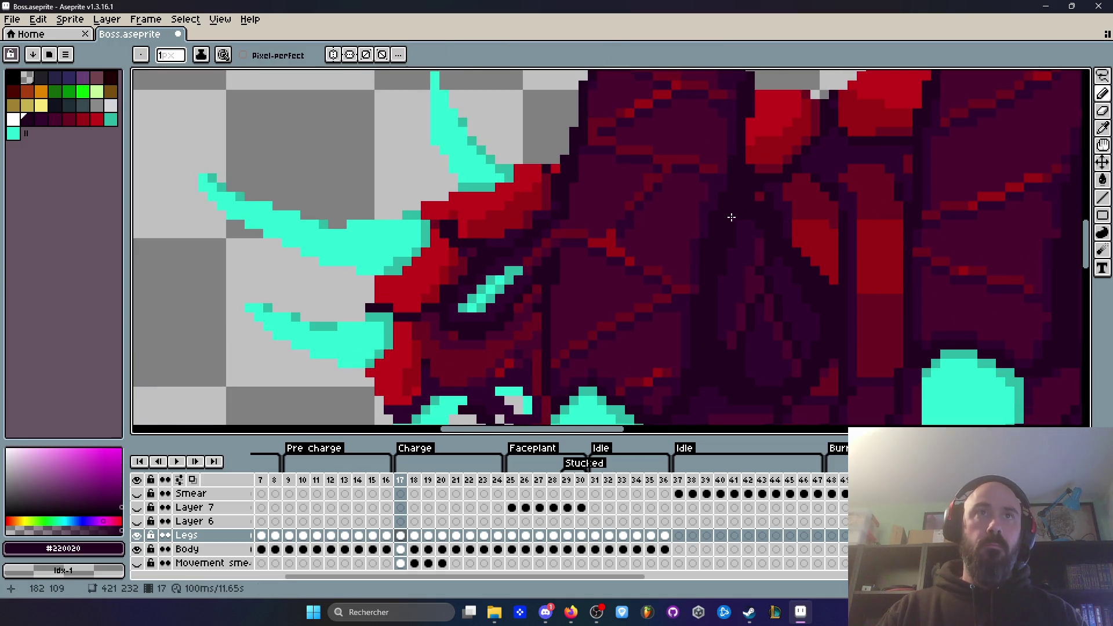
scroll(731, 216, "down", 3)
key("Return")
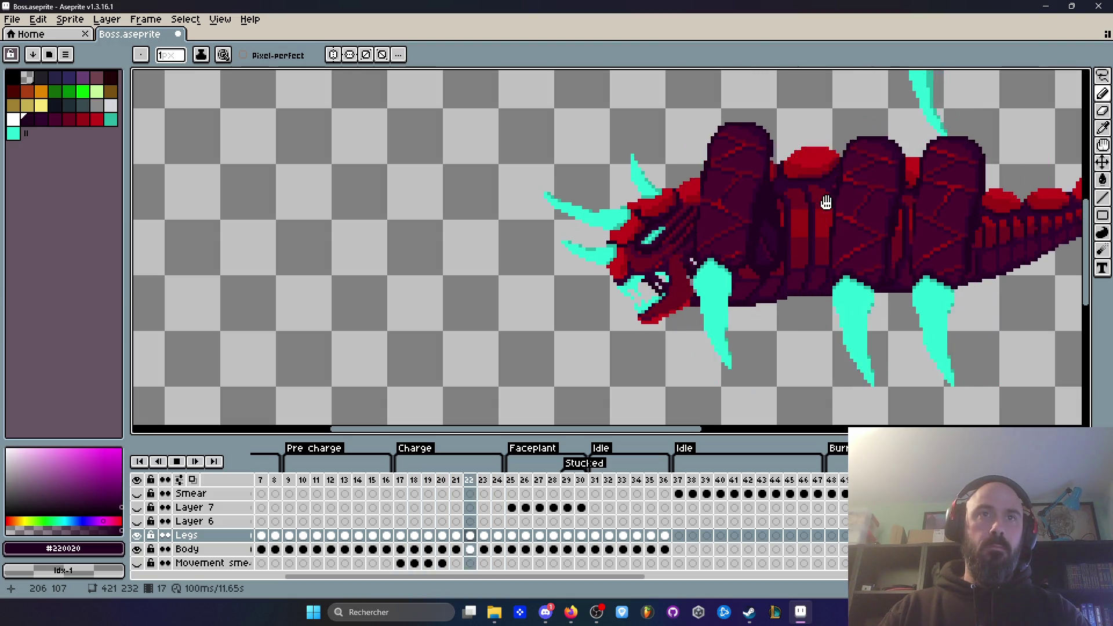
key("Return")
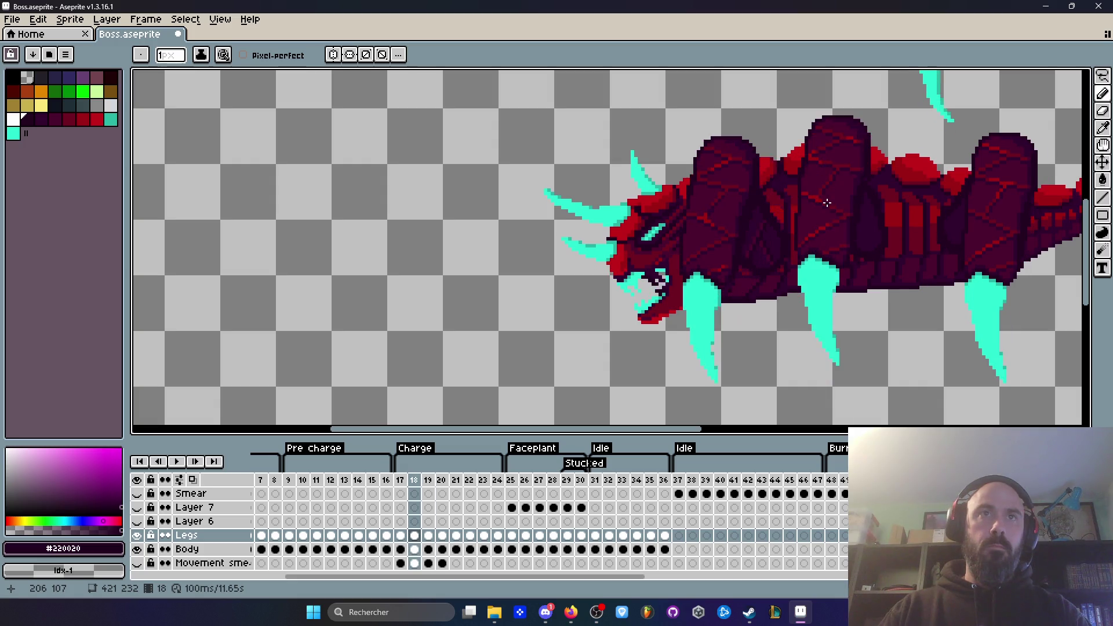
key("Right")
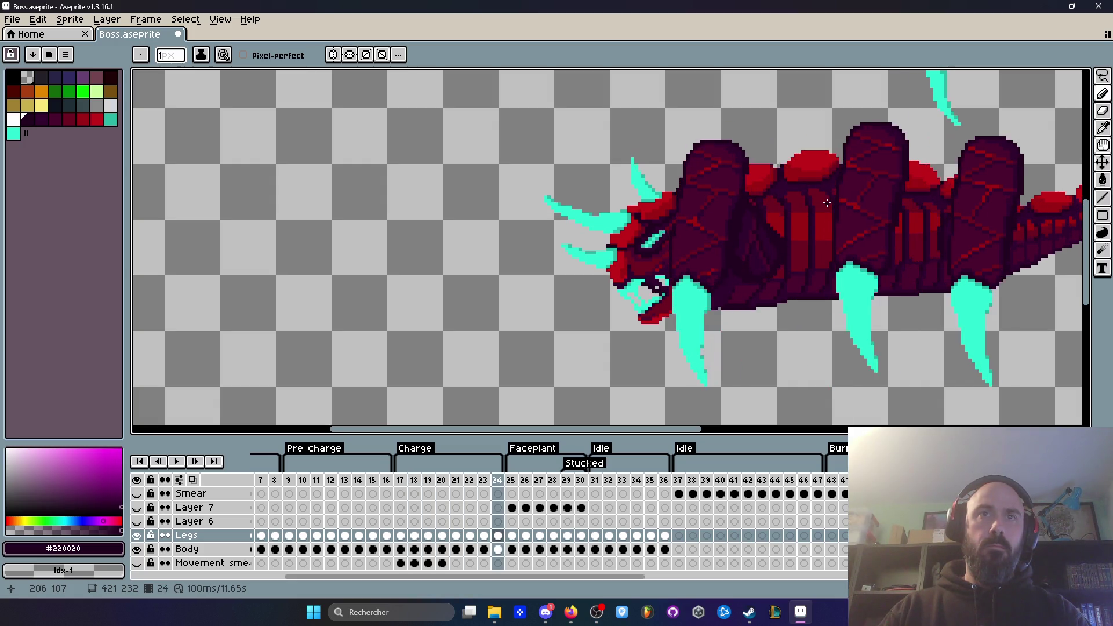
key("Return")
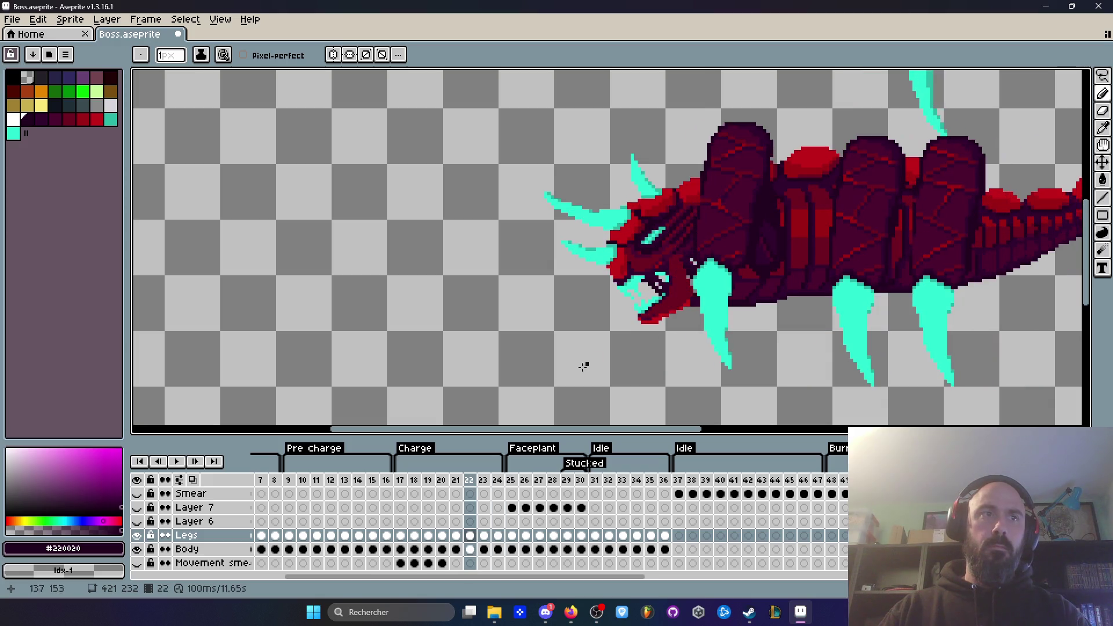
left_click(400, 482)
key("Return")
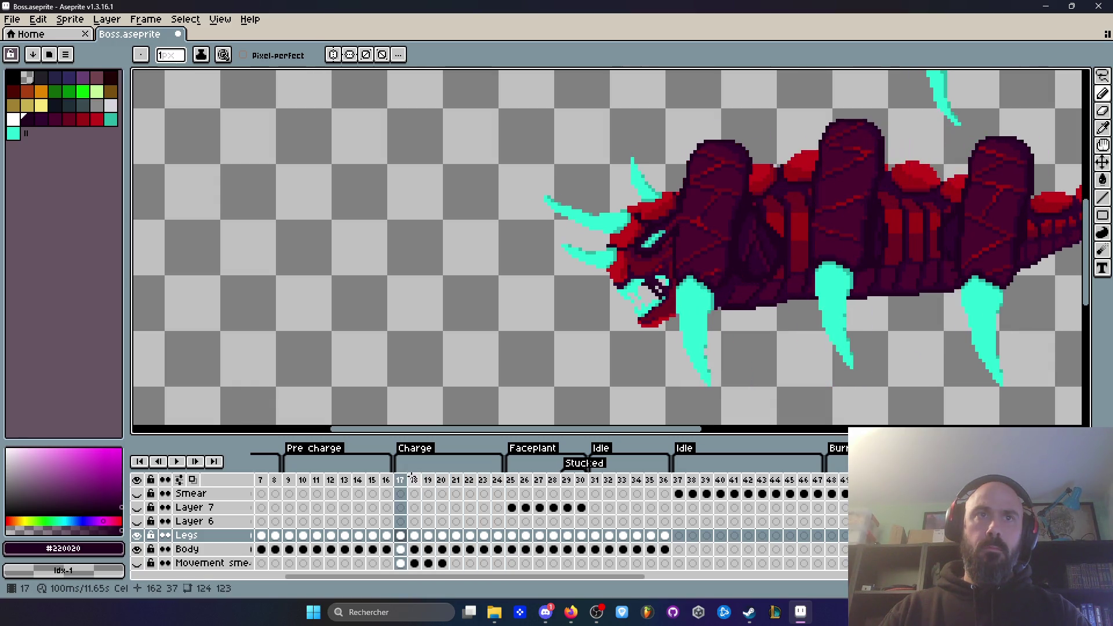
key("Return")
key("Left")
key("Left")
key("Left")
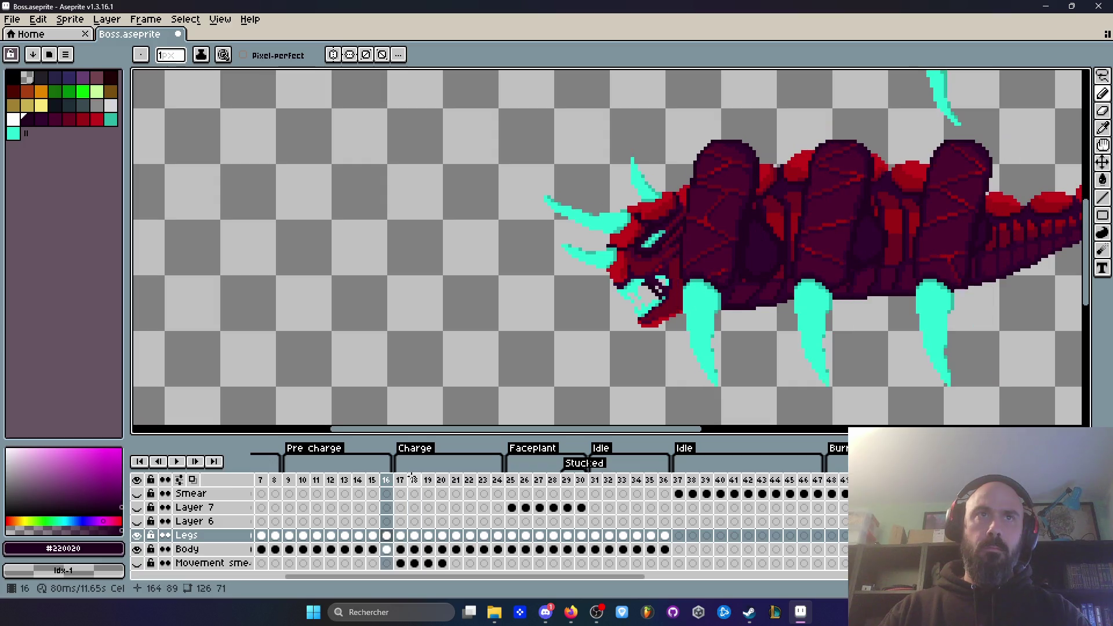
key("Left")
key("Left")
key("Right")
key("Right")
key("Right")
key("Right")
key("Left")
key("Left")
key("Right")
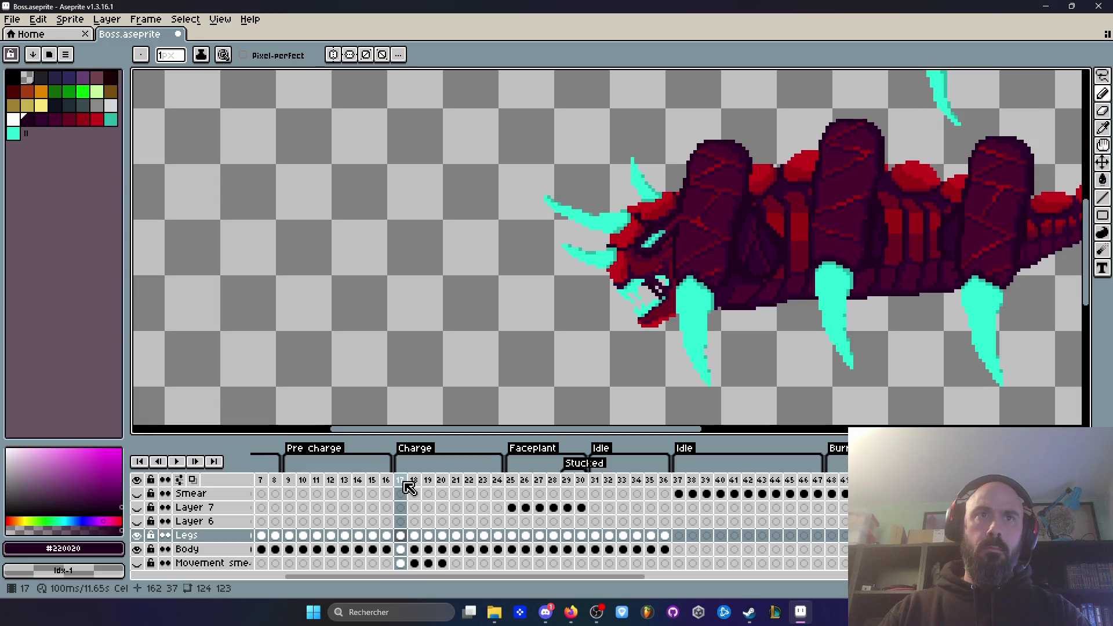
key("Right")
key("Left")
key("Right")
key("Left")
key("Right")
scroll(668, 321, "down", 2)
Bring the whole scorpion into view and review the Charge playback from frame 17.
left_click_drag(779, 270, 733, 288)
key("Right")
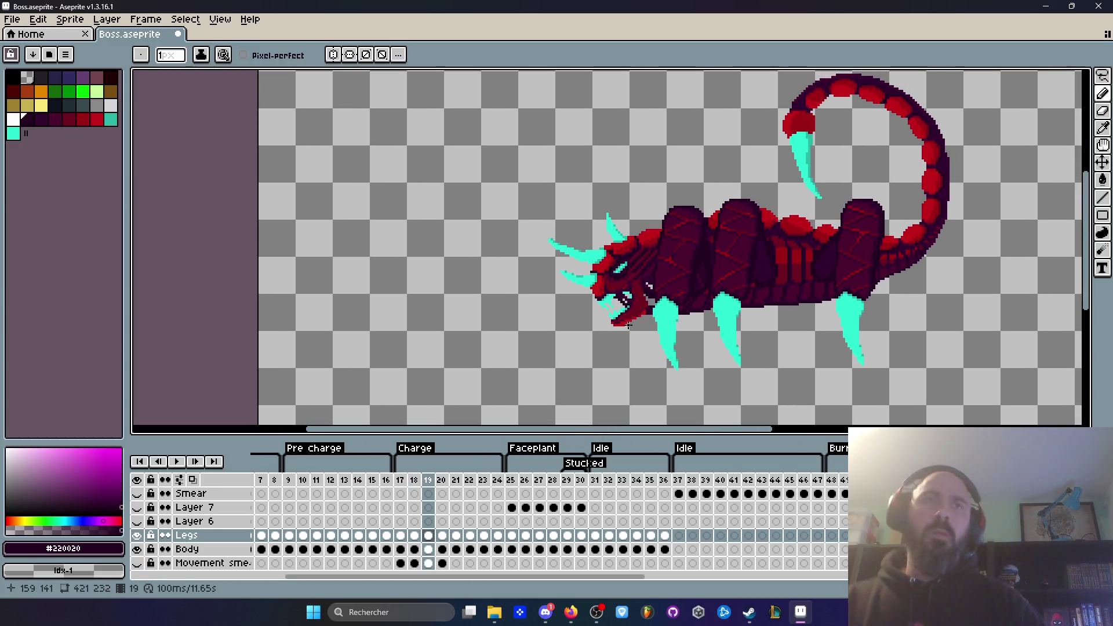
key("Right")
key("Return")
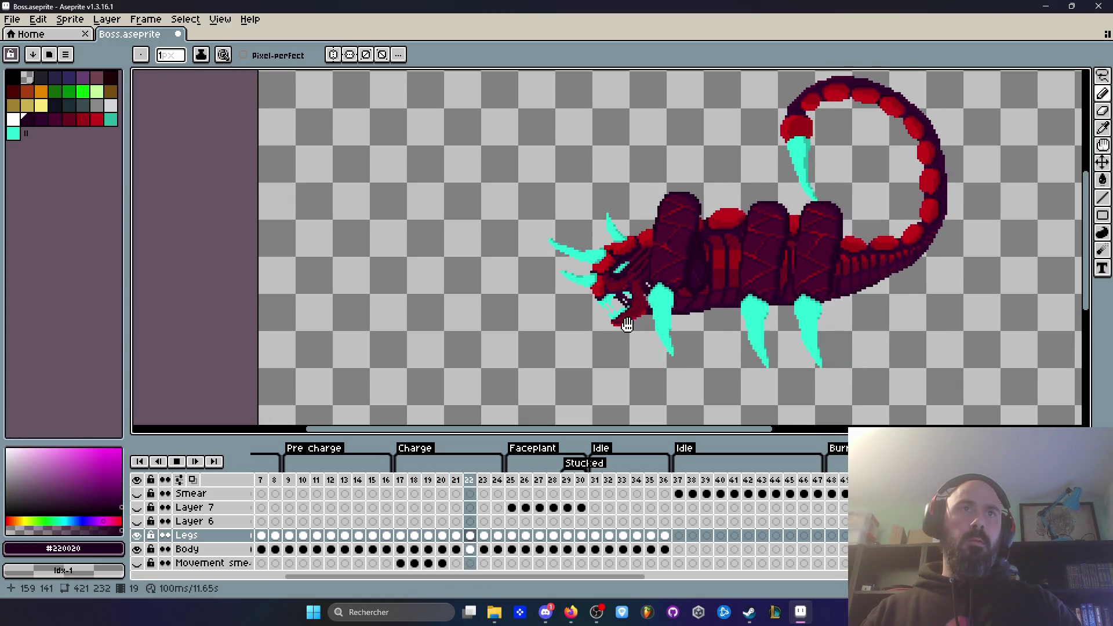
key("Return")
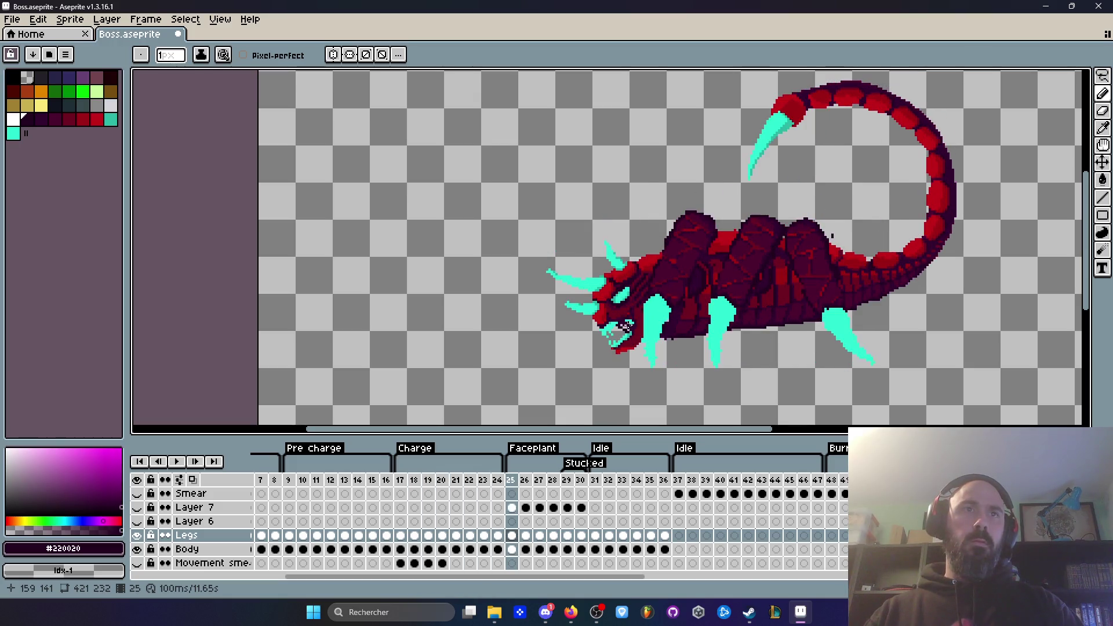
left_click(400, 480)
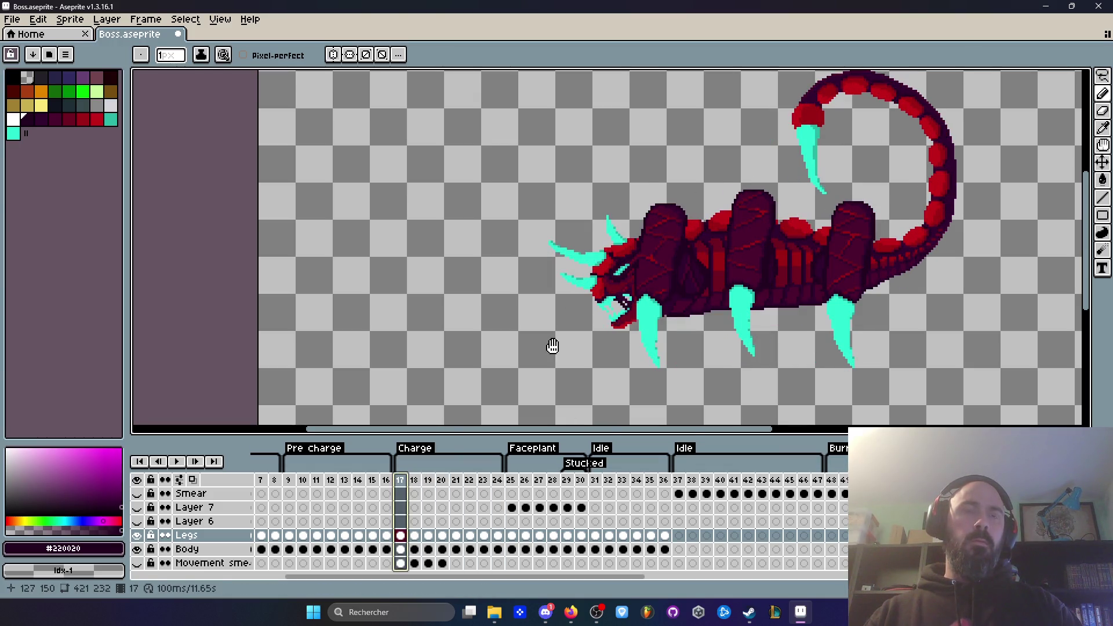
key("Return")
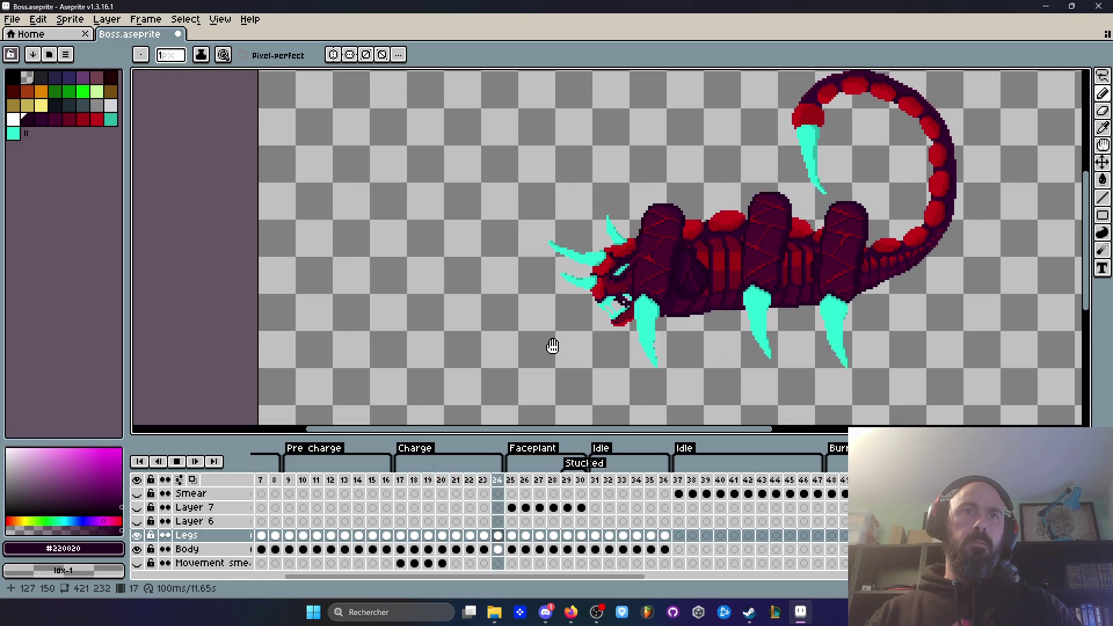
key("Return")
Undo the pencil stroke and head transformation, then compare frames 16 to 18.
key("ctrl+z")
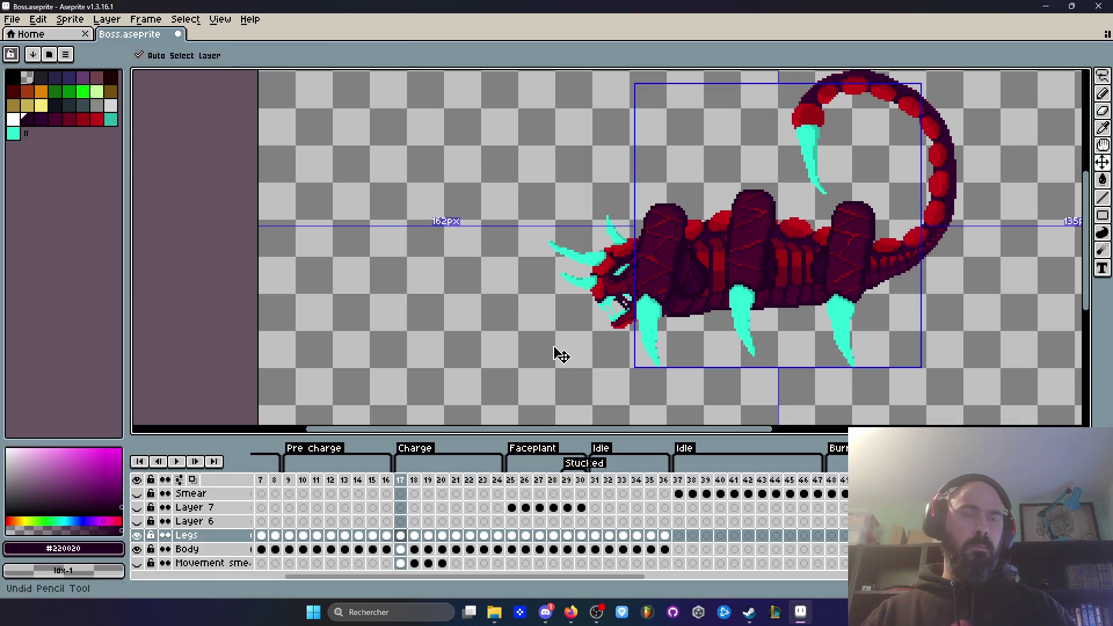
key("ctrl+z")
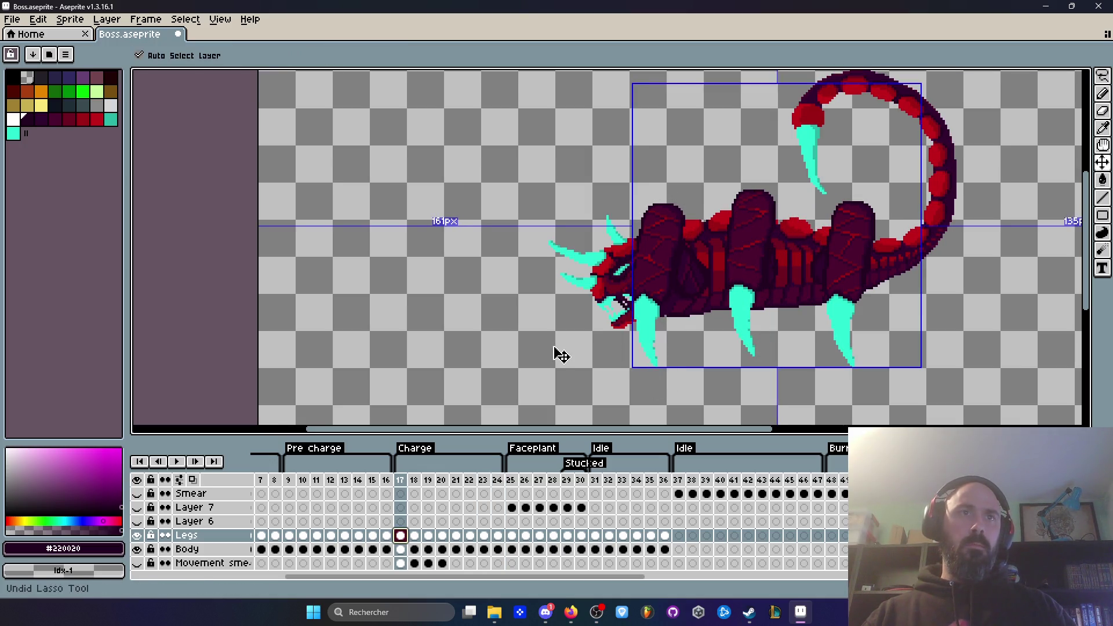
key("Right")
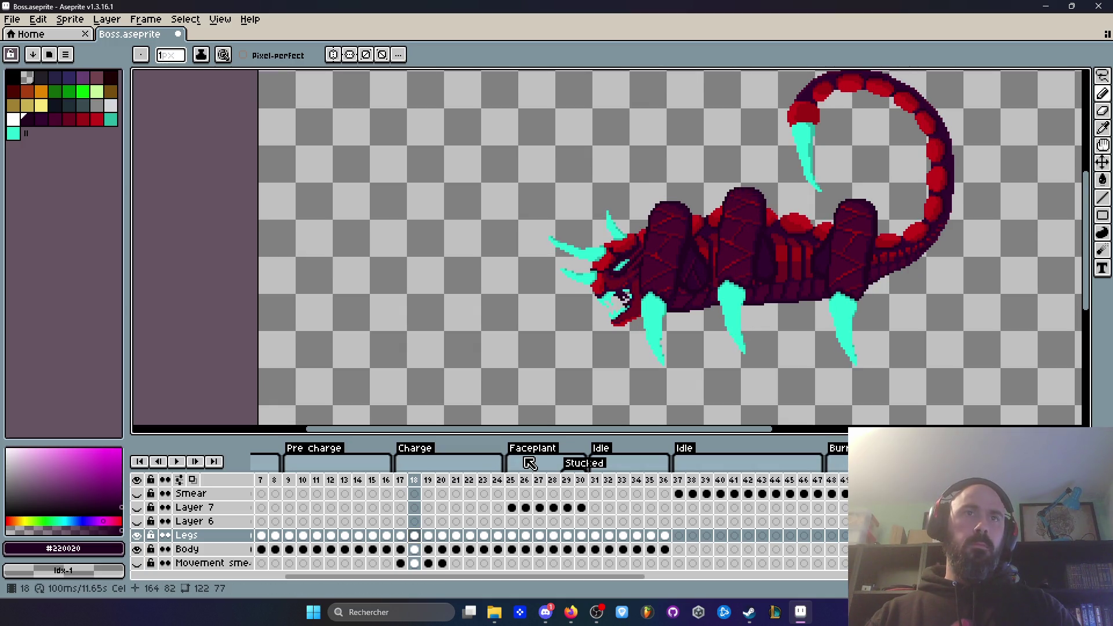
key("Left")
key("Left")
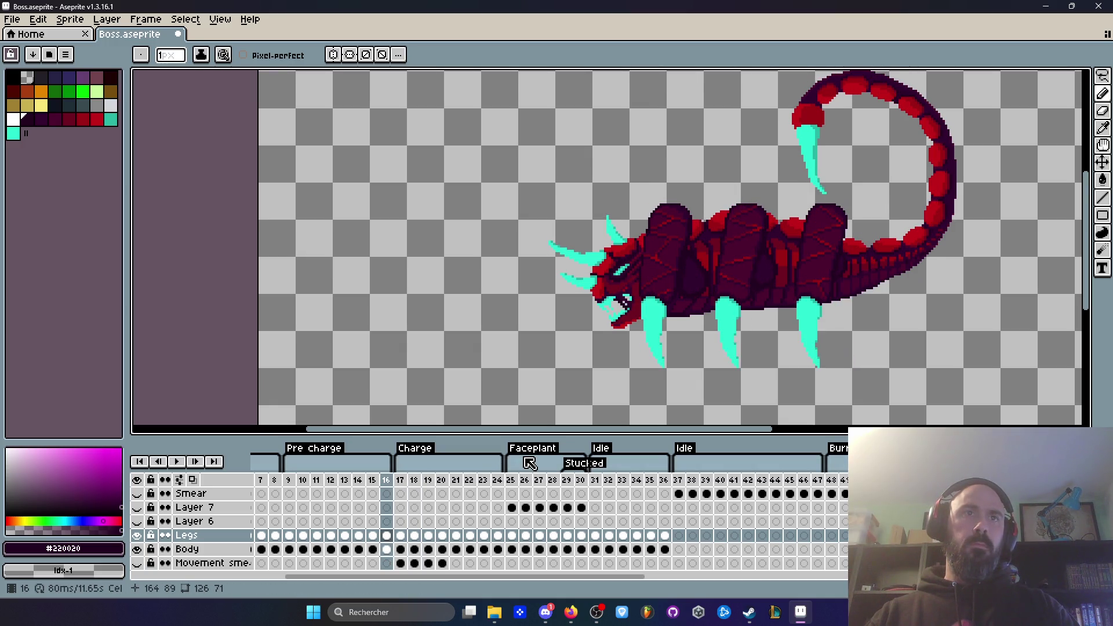
key("Right")
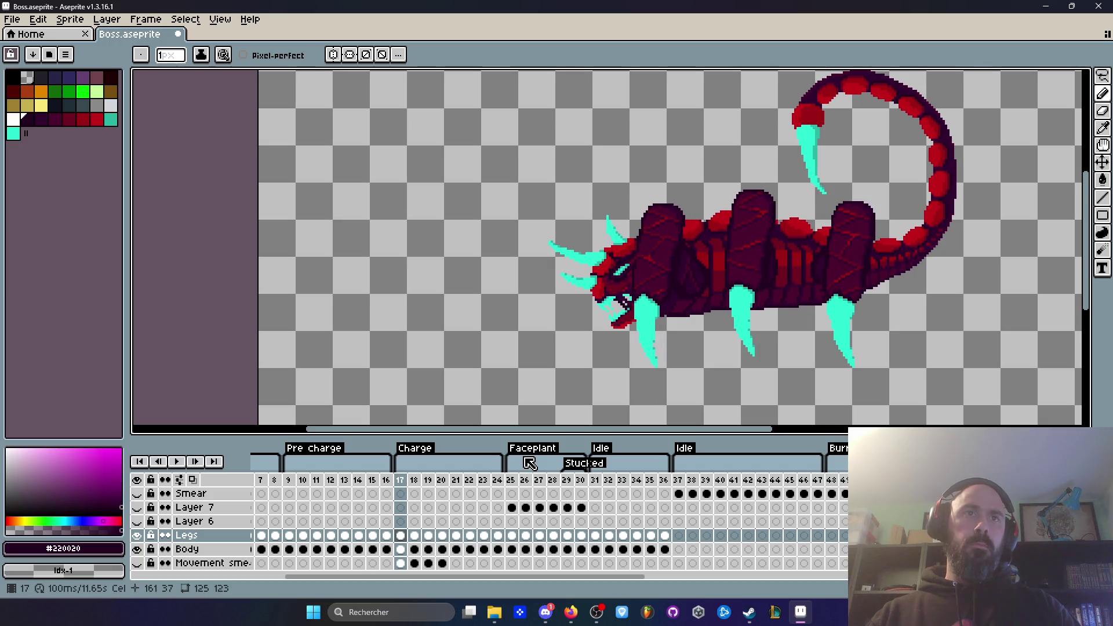
key("Right")
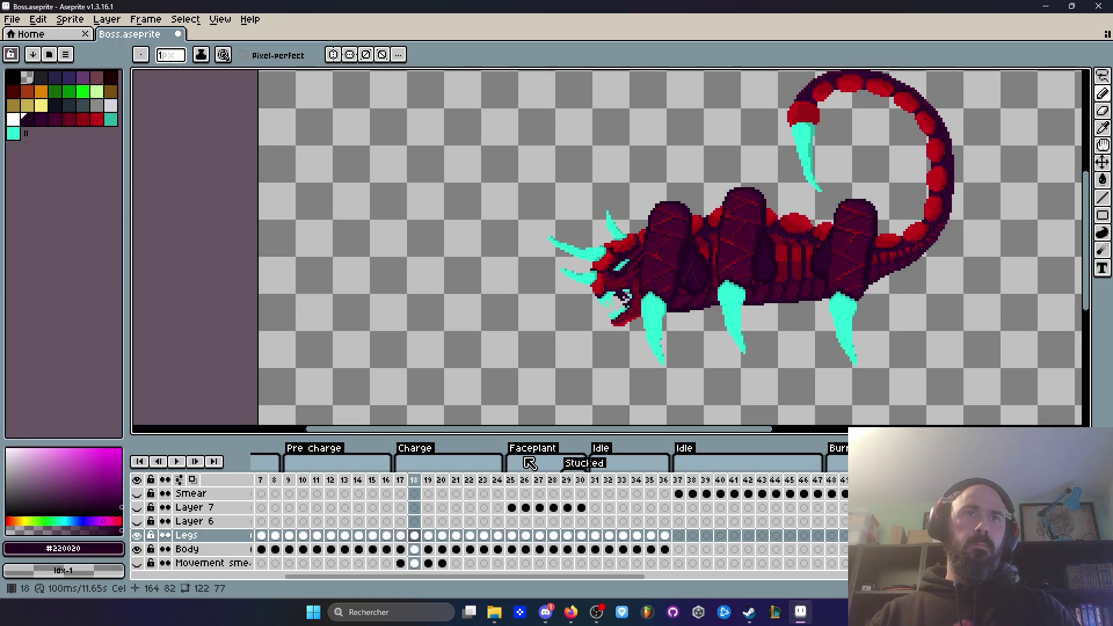
scroll(576, 370, "down", 2)
Draw a rectangular selection around the whole scorpion.
key("m")
left_click_drag(527, 183, 806, 412)
scroll(734, 377, "up", 2)
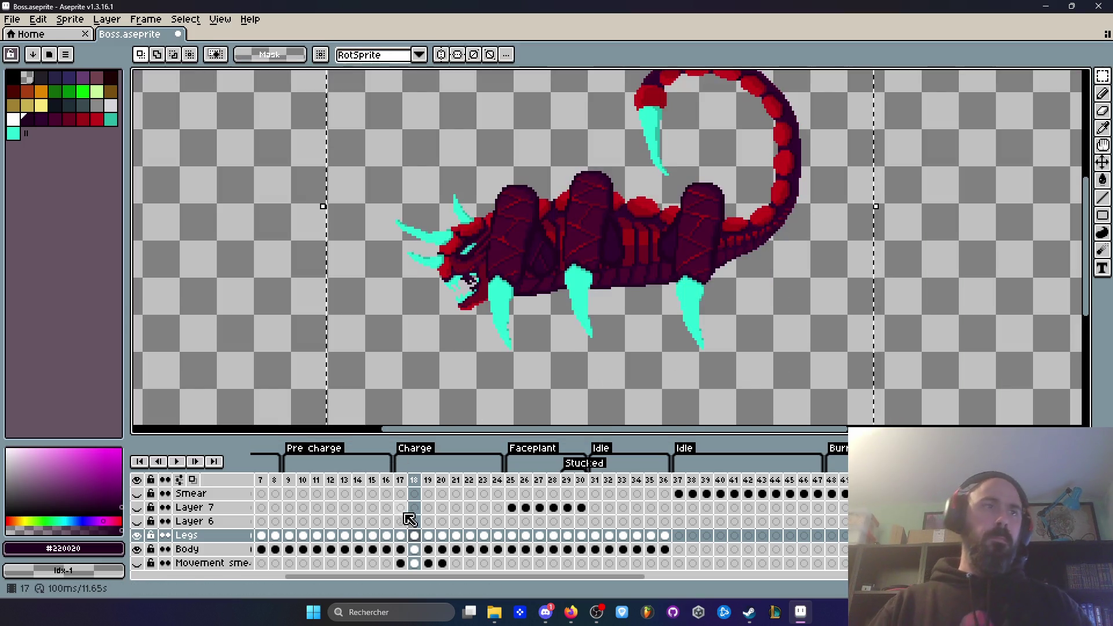
scroll(505, 273, "up", 1)
Shift the Legs and Body cels on frame 18 slightly and commit their new position.
left_click(401, 480)
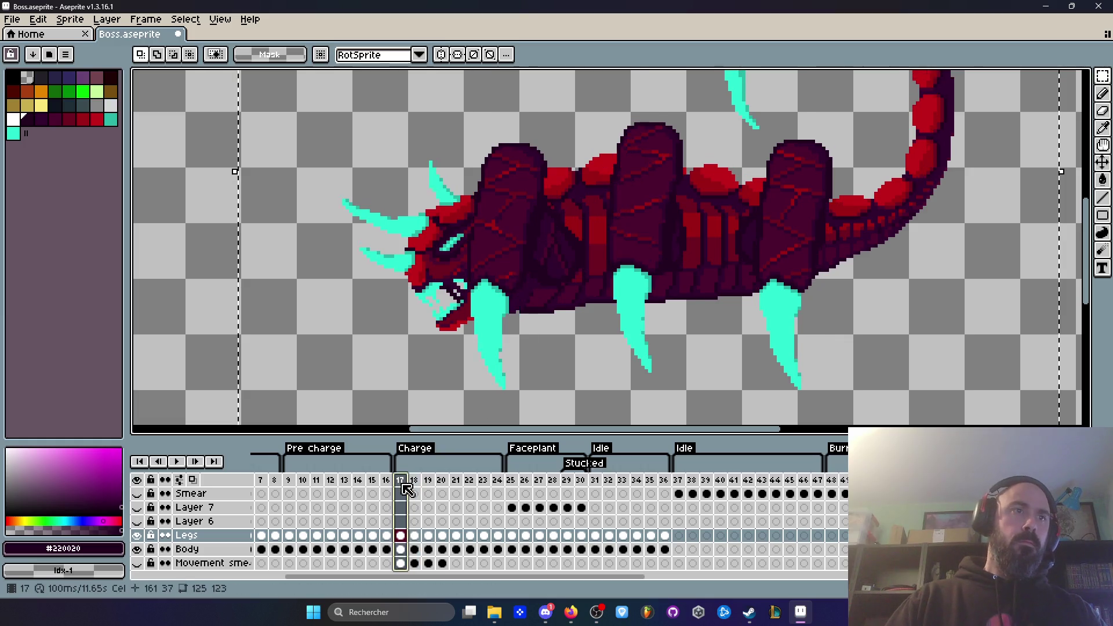
left_click(415, 536)
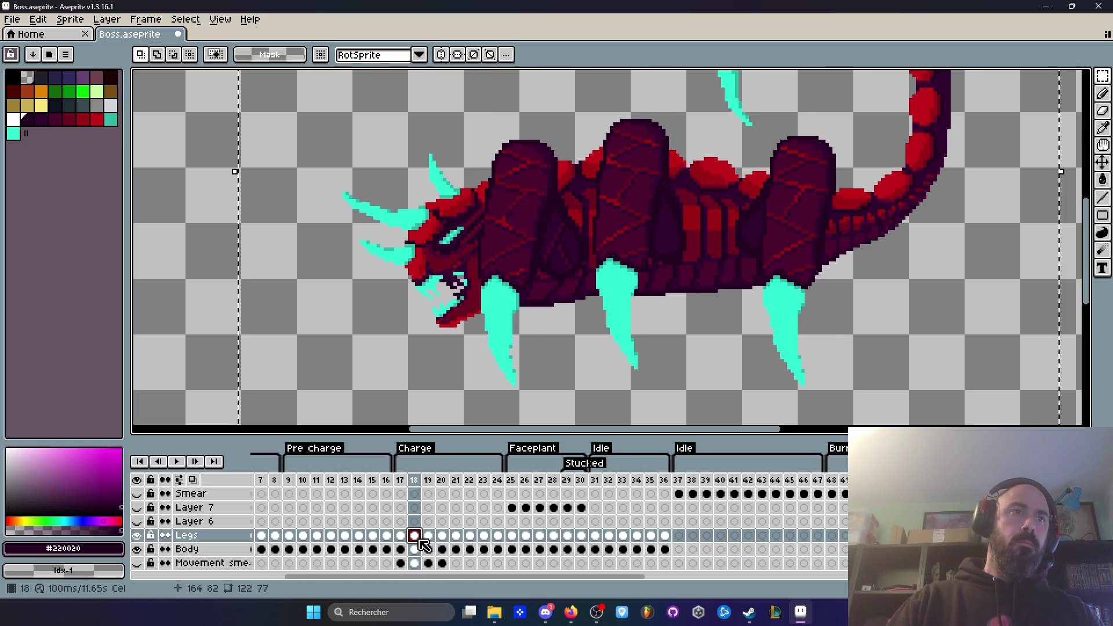
left_click(415, 549, "shift")
left_click_drag(496, 350, 503, 346)
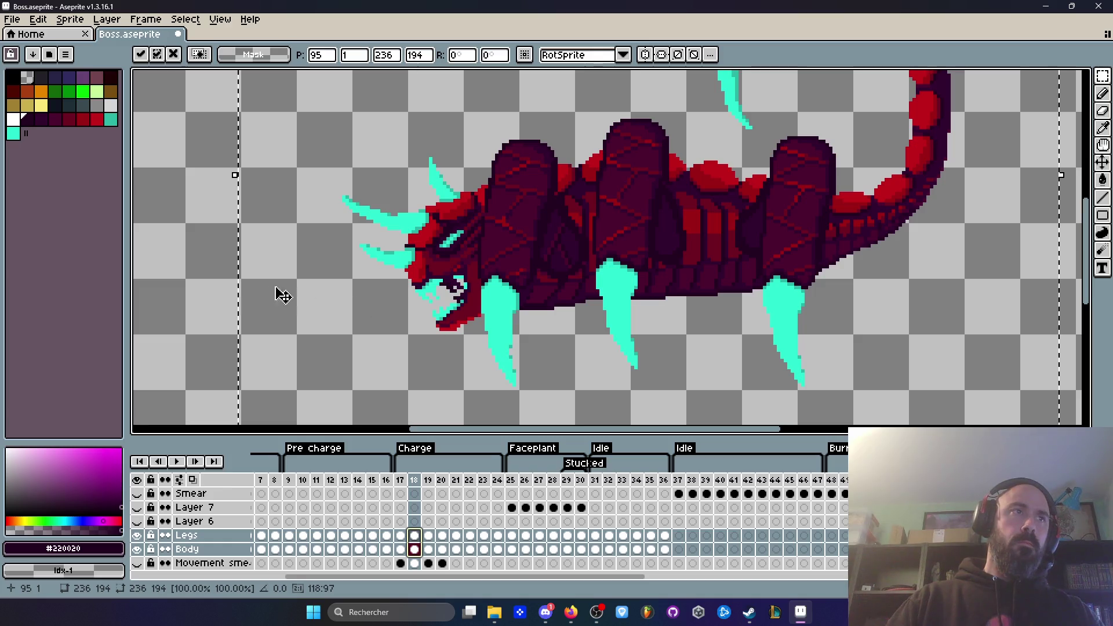
key("Escape")
Flip between frames 17, 18 and 19 to compare the charge poses.
left_click(399, 490)
key("Right")
left_click(399, 490)
key("Right")
scroll(522, 367, "down", 3)
key("Left")
key("Right")
key("Right")
scroll(493, 365, "up", 2)
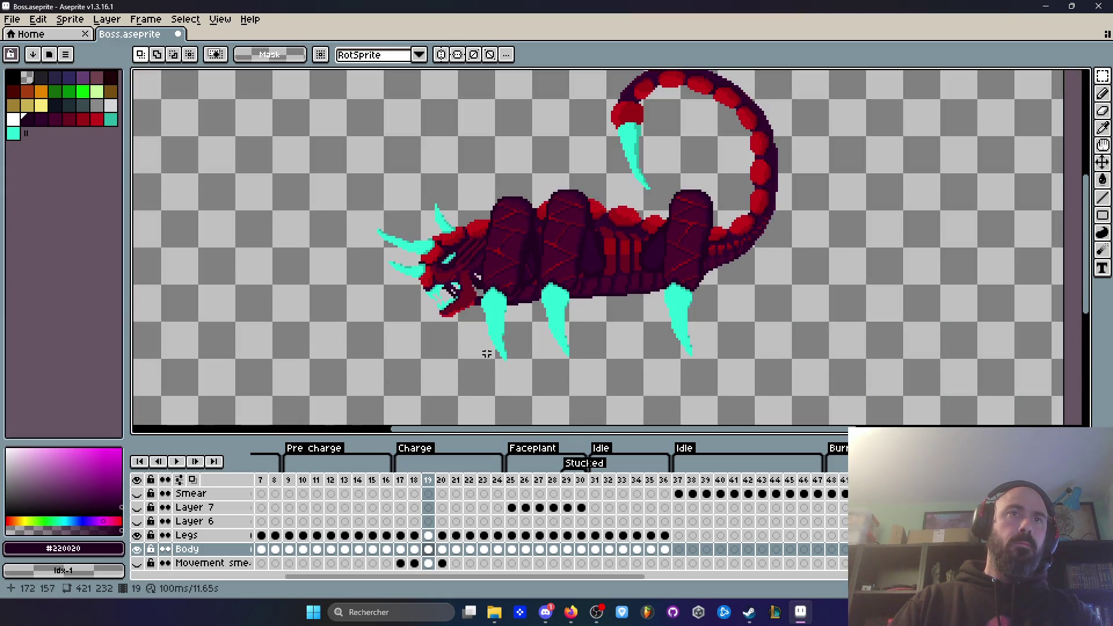
scroll(458, 284, "down", 2)
Select a rectangle around the body and return to frame 18 via frame 17.
left_click_drag(380, 135, 703, 385)
scroll(600, 343, "up", 2)
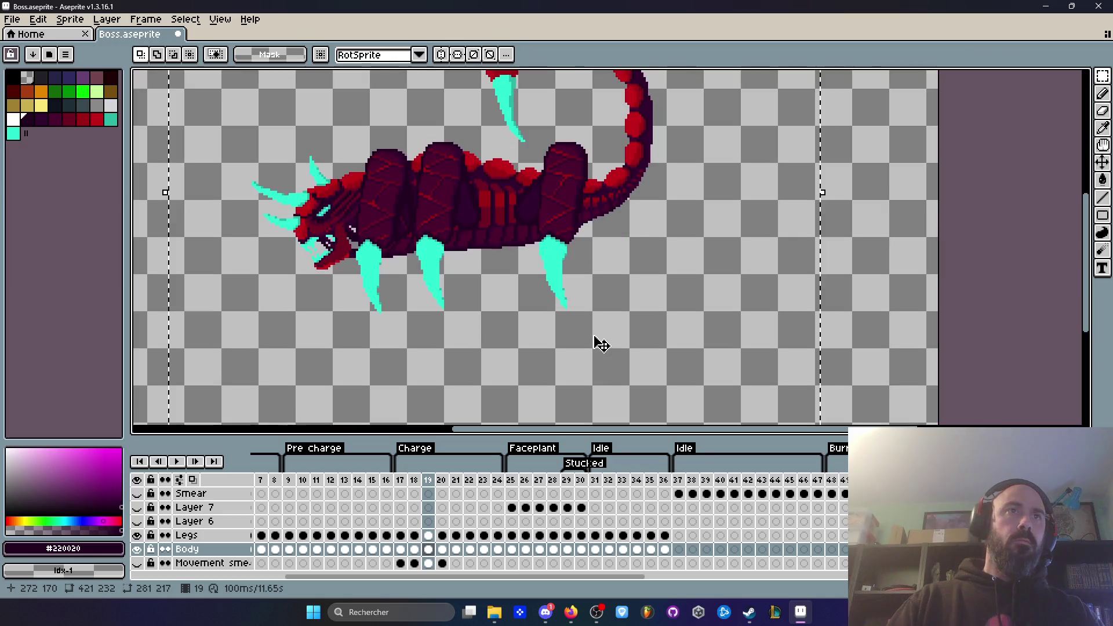
key("Left")
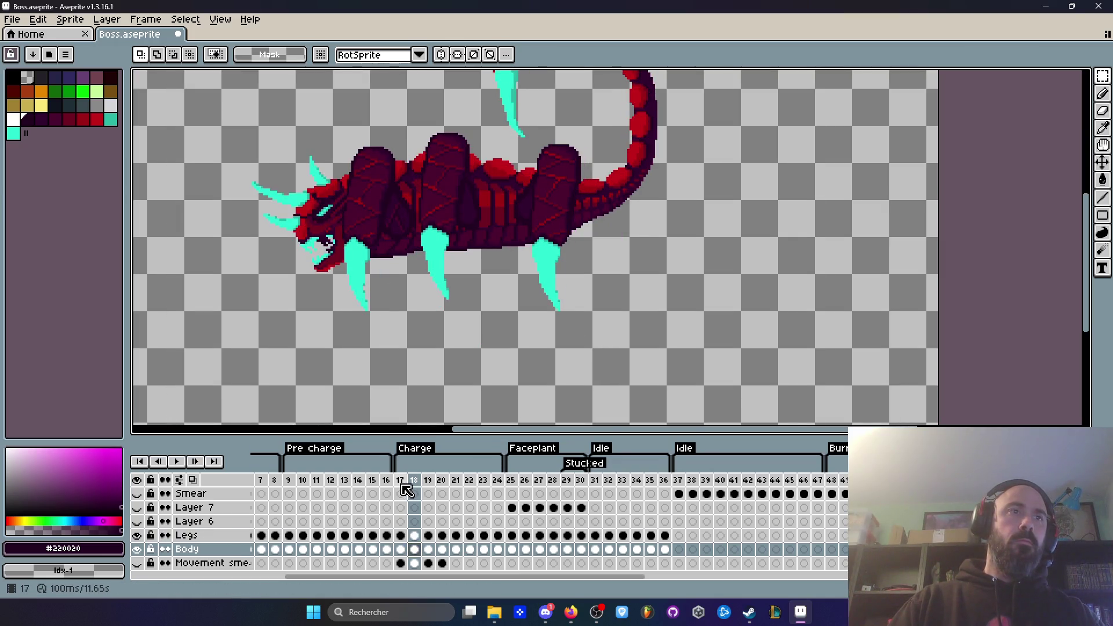
left_click(400, 480)
left_click(414, 480)
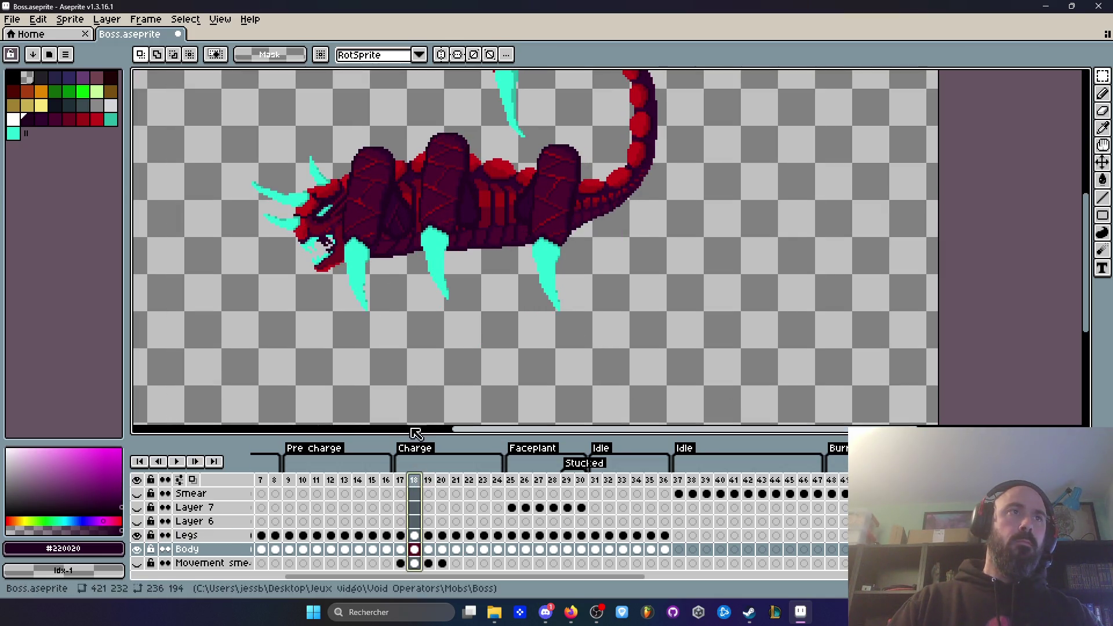
Nudge the body on frame 18 up one pixel and clear the selection.
key("ctrl+a")
key("Up")
key("ctrl+d")
key("h")
left_click_drag(403, 369, 425, 378)
Preview the charge frames 18 and 19 in playback with the whole sprite in view.
key("Return")
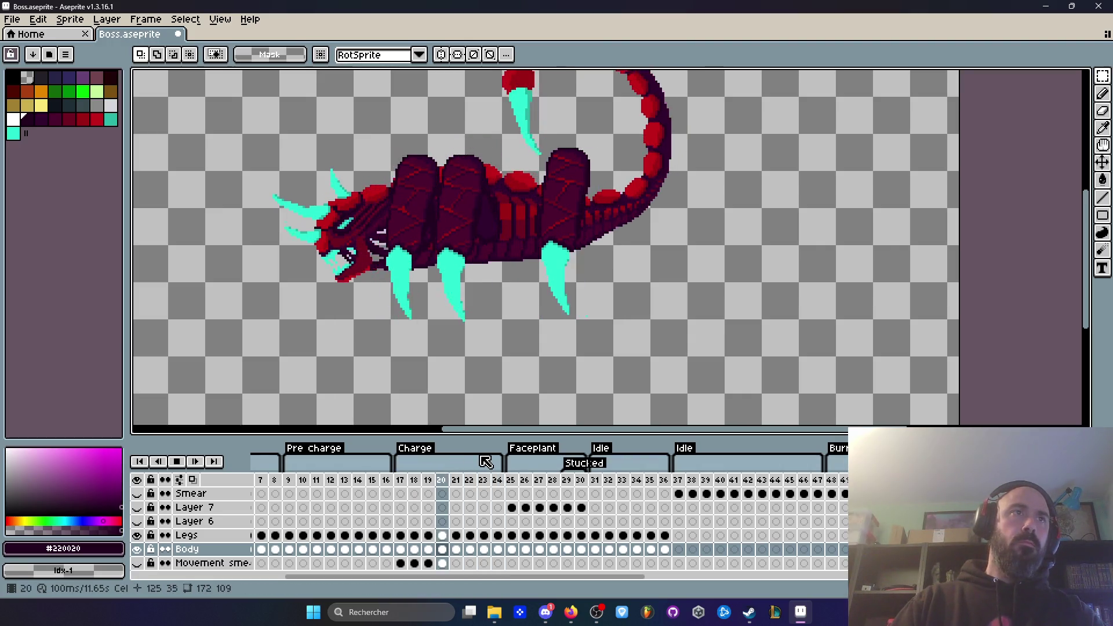
key("Return")
key("Return")
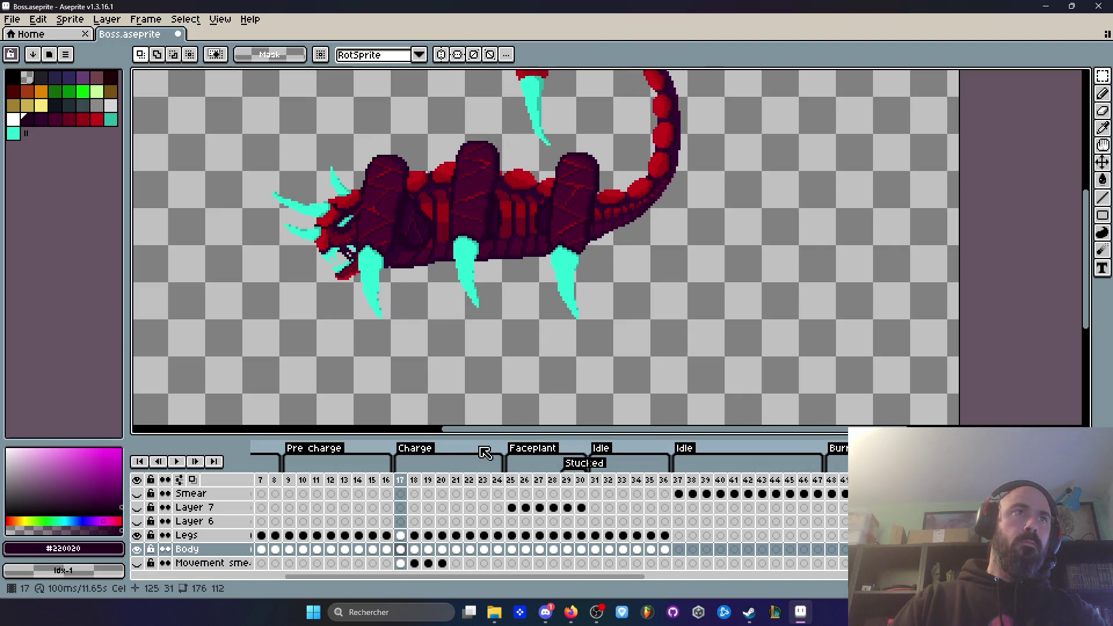
key("Return")
key("Right")
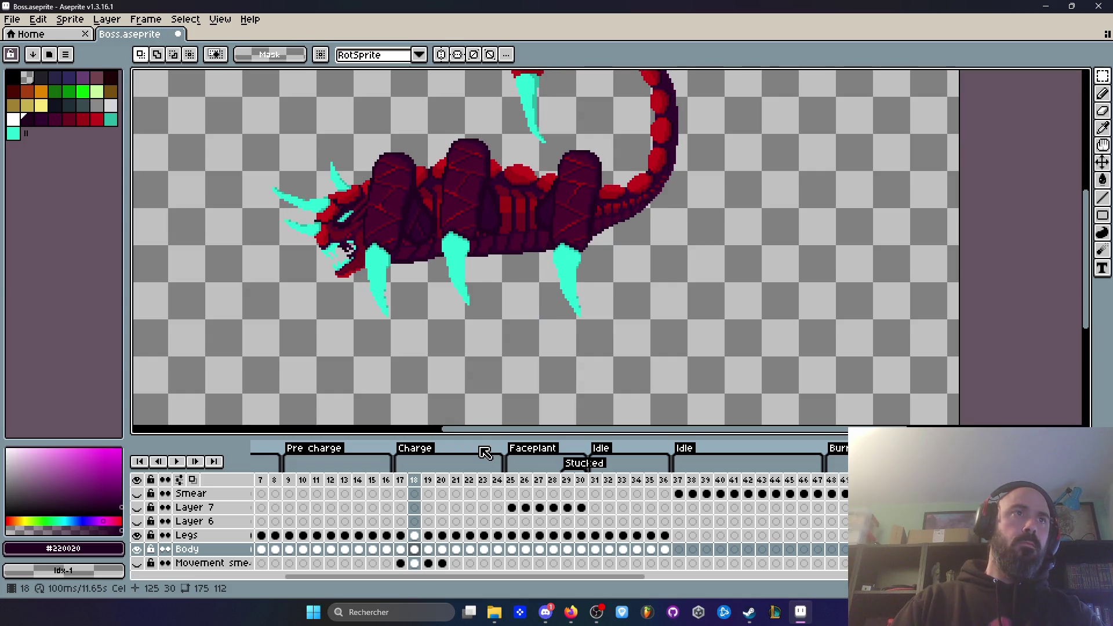
key("Right")
key("Return")
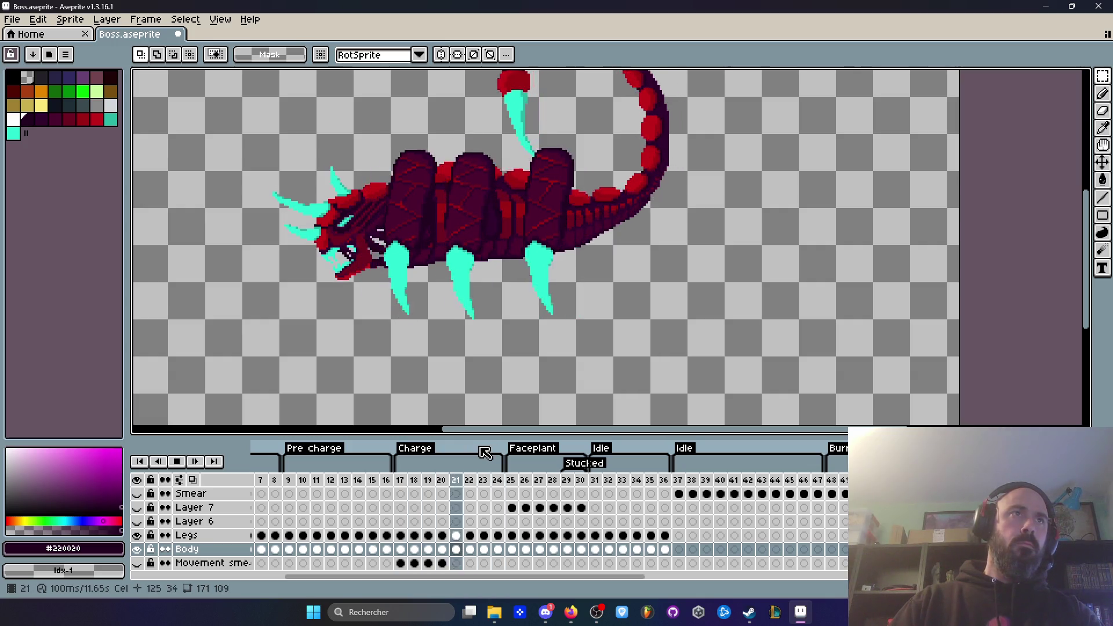
scroll(485, 393, "down", 2)
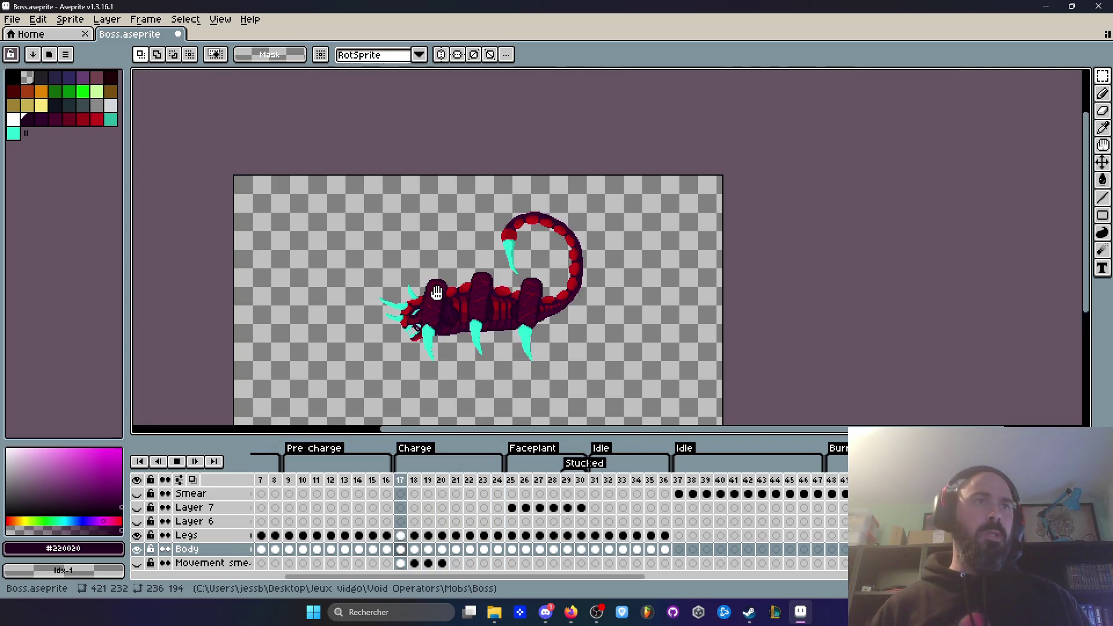
scroll(437, 293, "up", 2)
scroll(436, 292, "down", 2)
scroll(451, 190, "up", 2)
left_click_drag(451, 190, 457, 236)
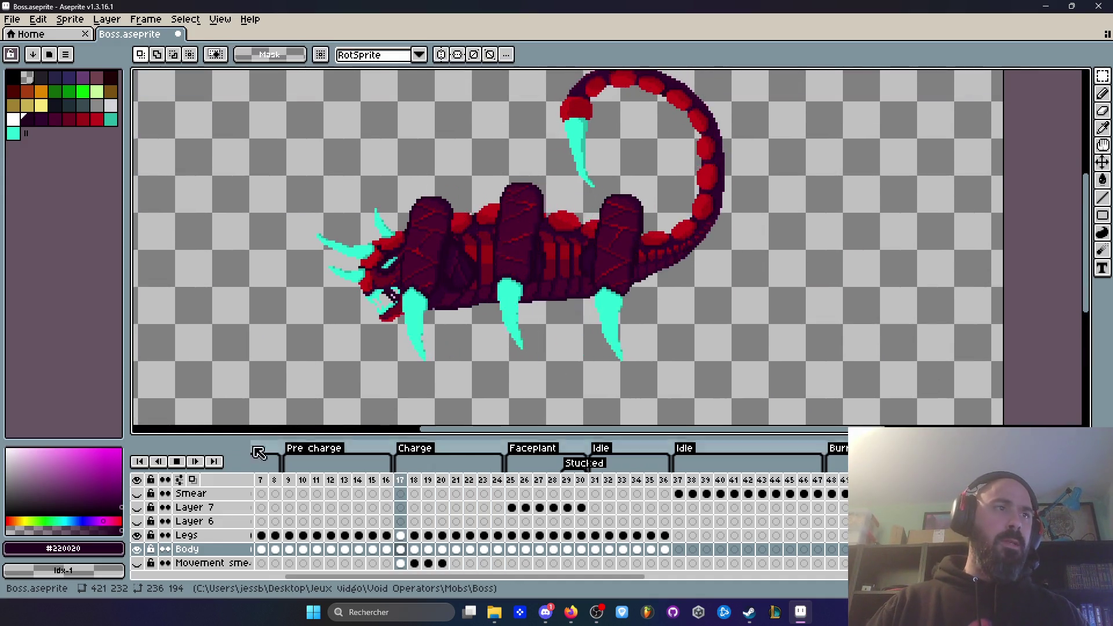
Save Boss.aseprite from the File menu.
left_click(14, 23)
left_click(23, 81)
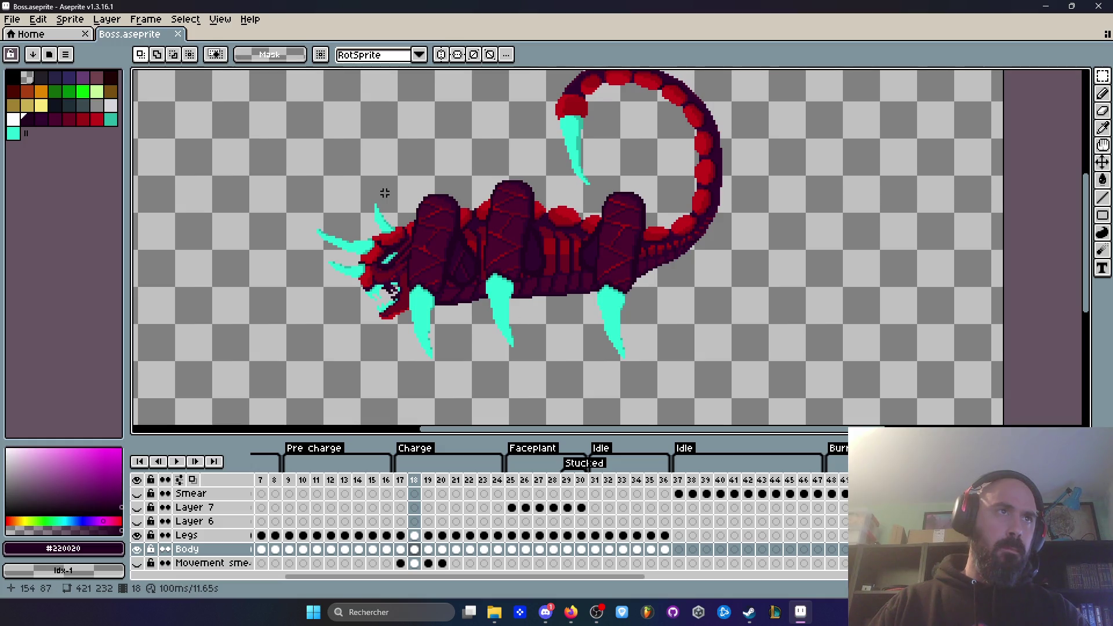
left_click_drag(439, 310, 452, 373)
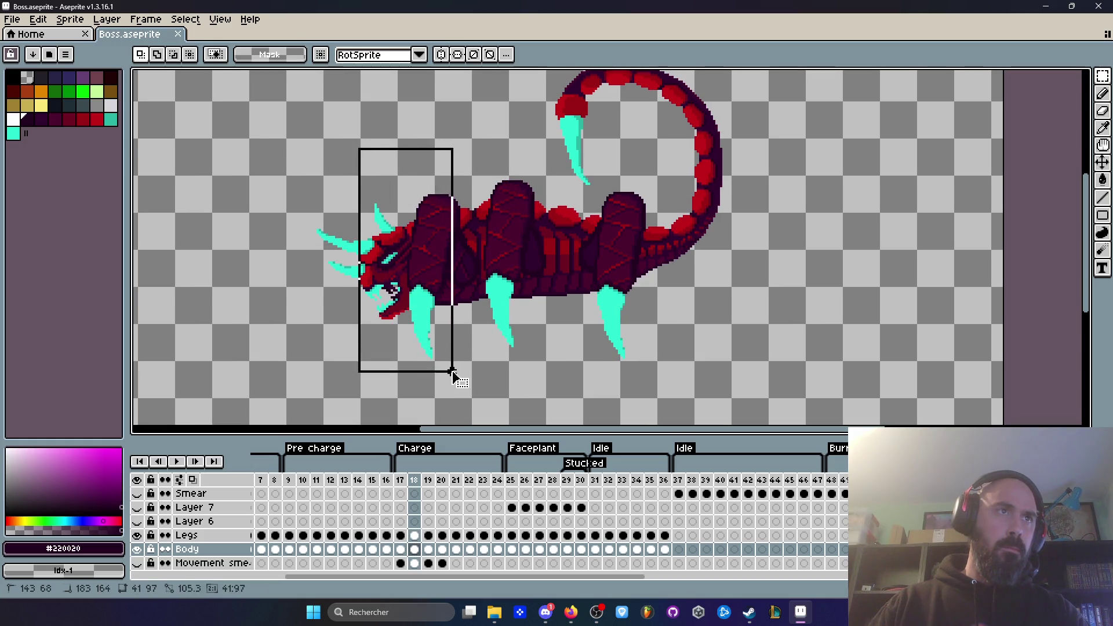
Lasso the front leg on frame 17 and move it into place.
scroll(429, 277, "up", 1)
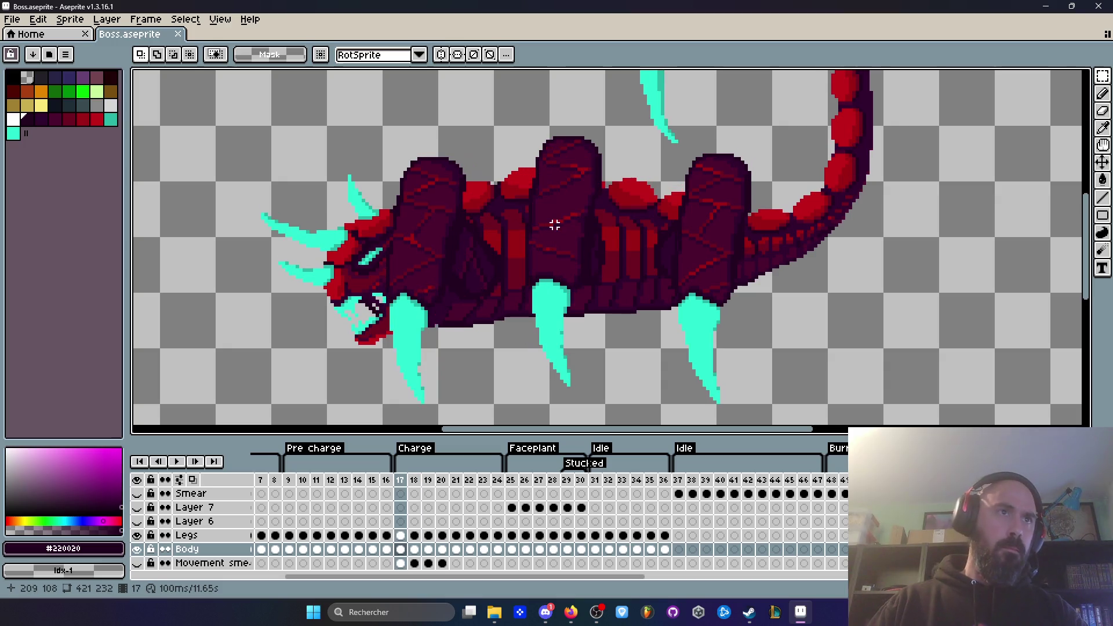
scroll(470, 241, "up", 1)
key("q")
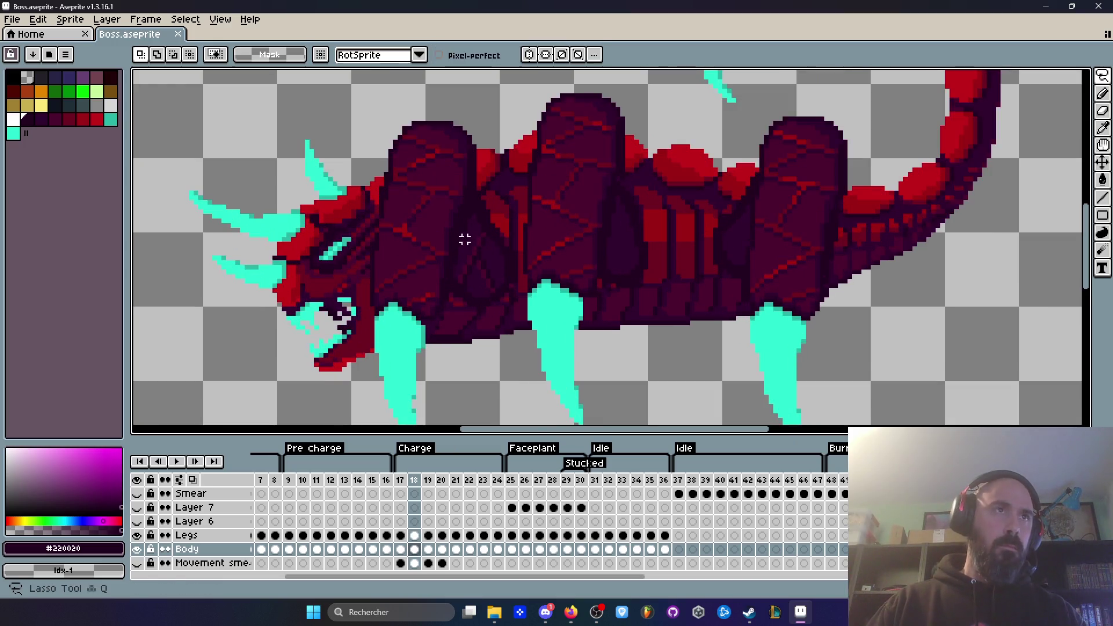
mouse_move(392, 118)
left_mouse_down()
mouse_move(346, 409)
mouse_move(423, 239)
left_mouse_up()
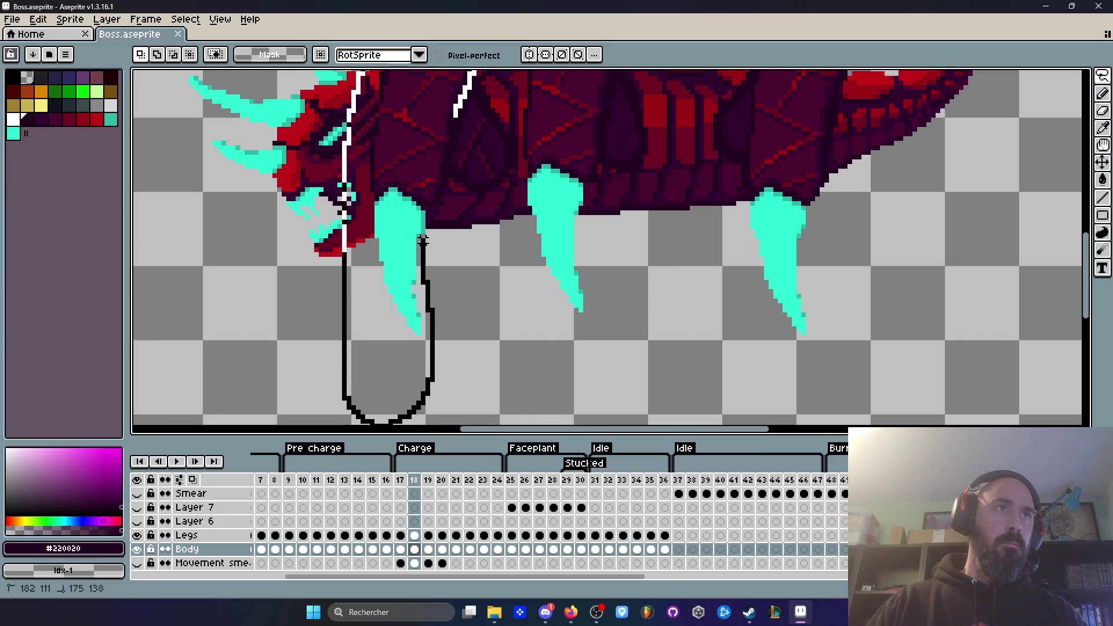
left_click_drag(458, 119, 441, 153)
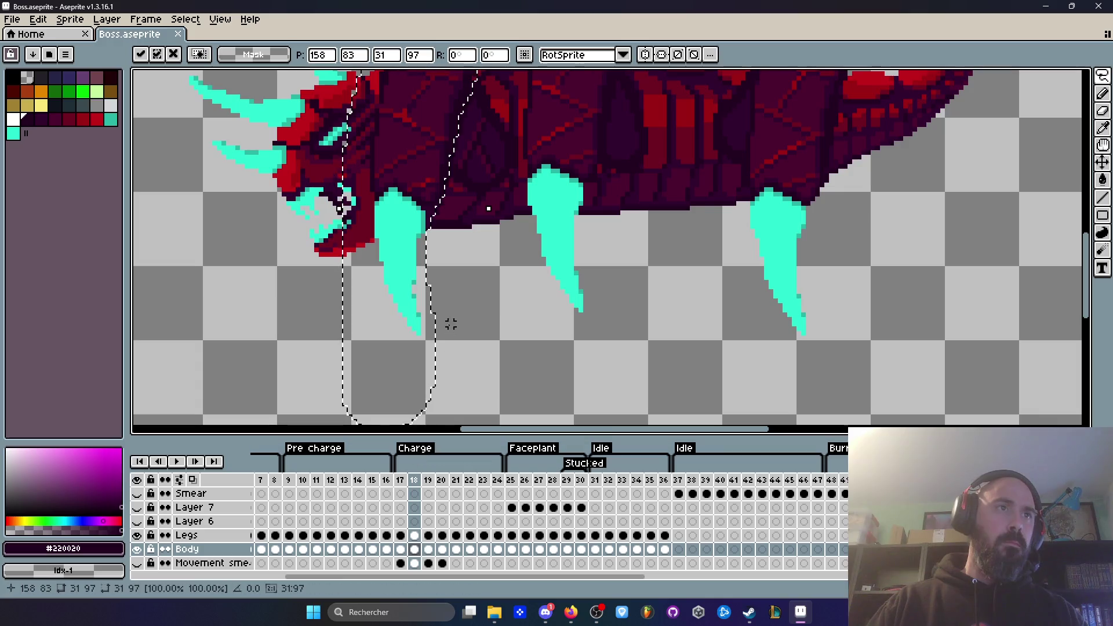
left_click(422, 534)
Shift the front leg on the Legs layer of frame 18 into its new position.
left_click(415, 535)
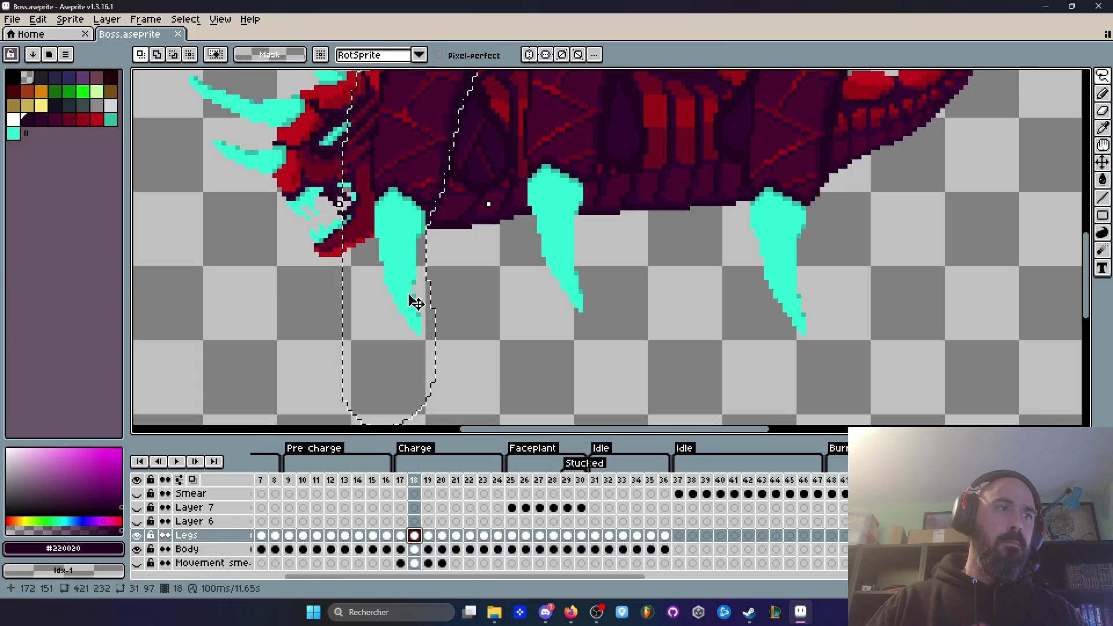
left_click(411, 255)
left_click_drag(428, 265, 422, 275)
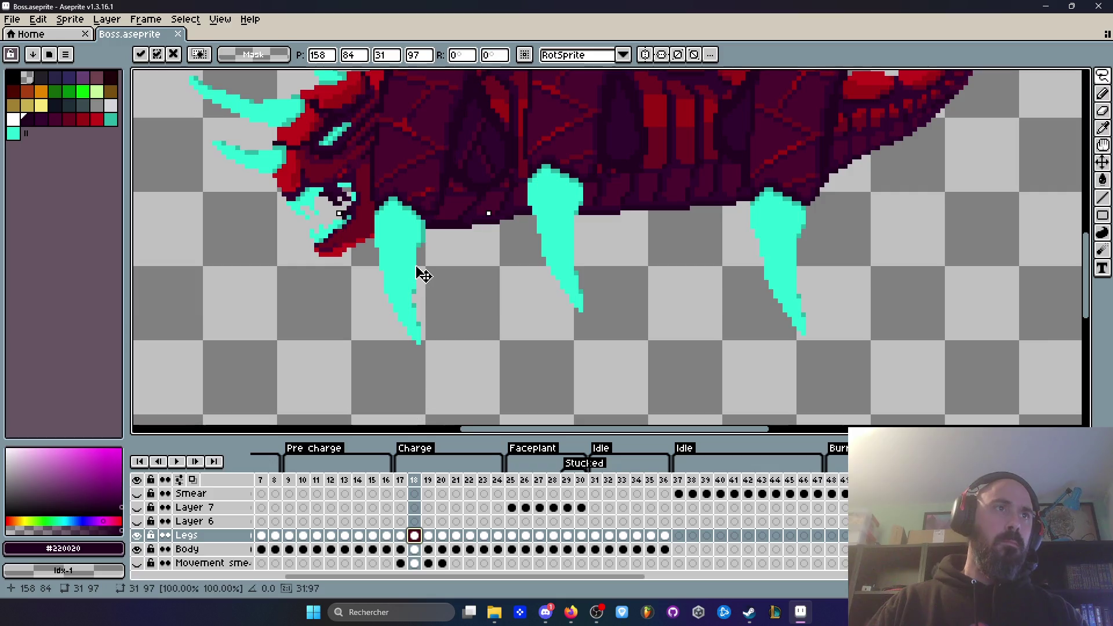
key("ctrl+d")
scroll(495, 330, "up", 2)
Lasso and move the front leg on frame 19, then preview the charge from frame 20.
key("period")
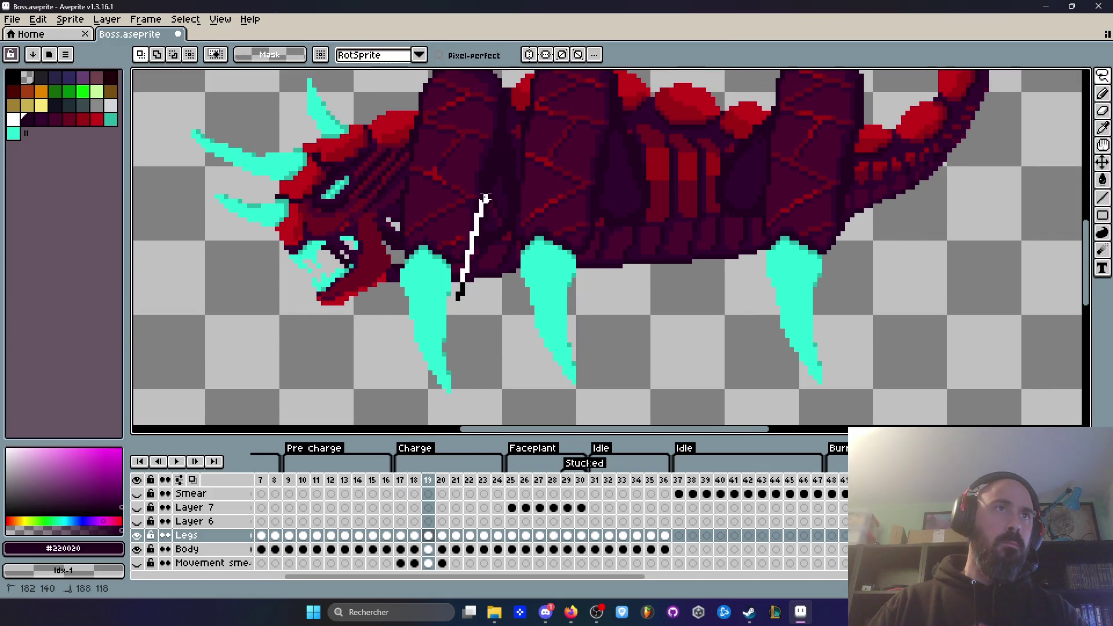
mouse_move(504, 80)
left_mouse_down()
mouse_move(427, 112)
mouse_move(403, 422)
mouse_move(464, 286)
mouse_move(461, 255)
left_mouse_up()
left_click(451, 228)
key("Return")
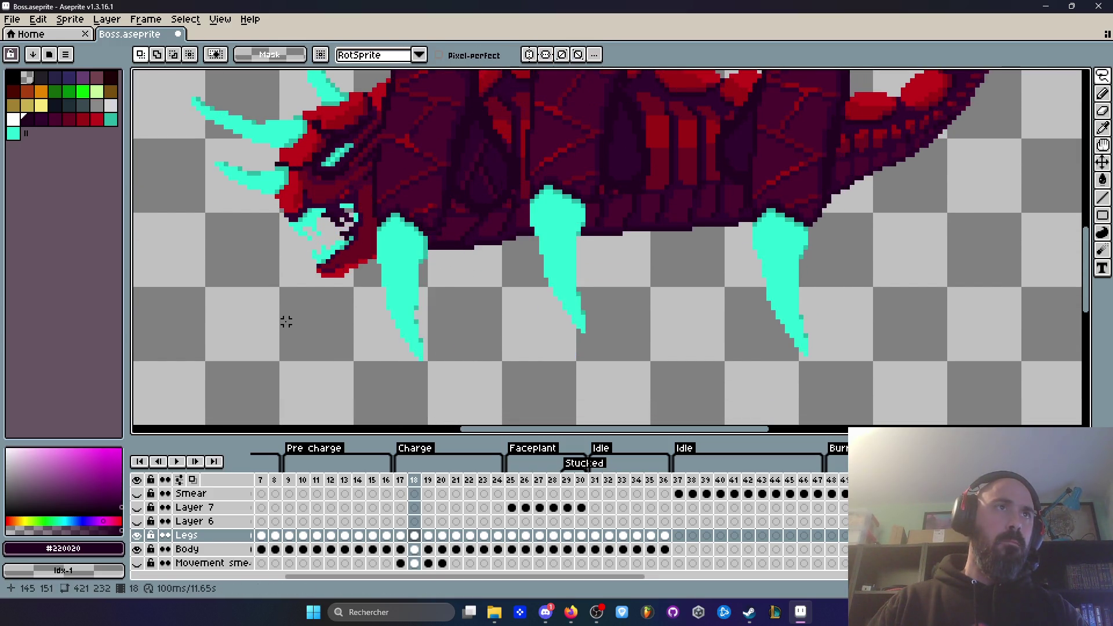
key("period")
key("period")
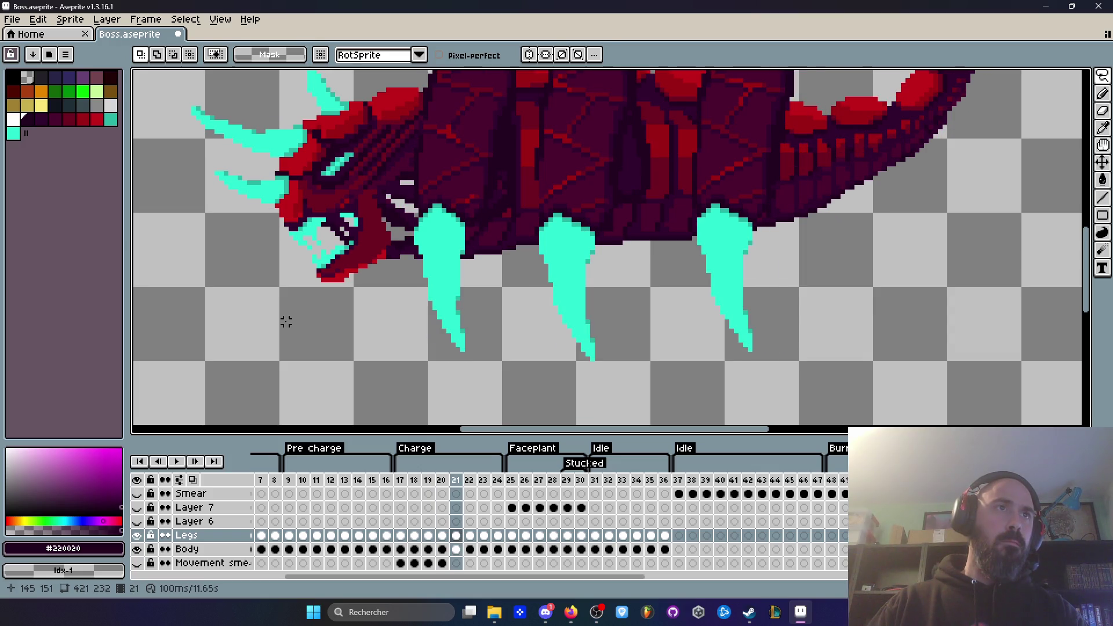
key("Return")
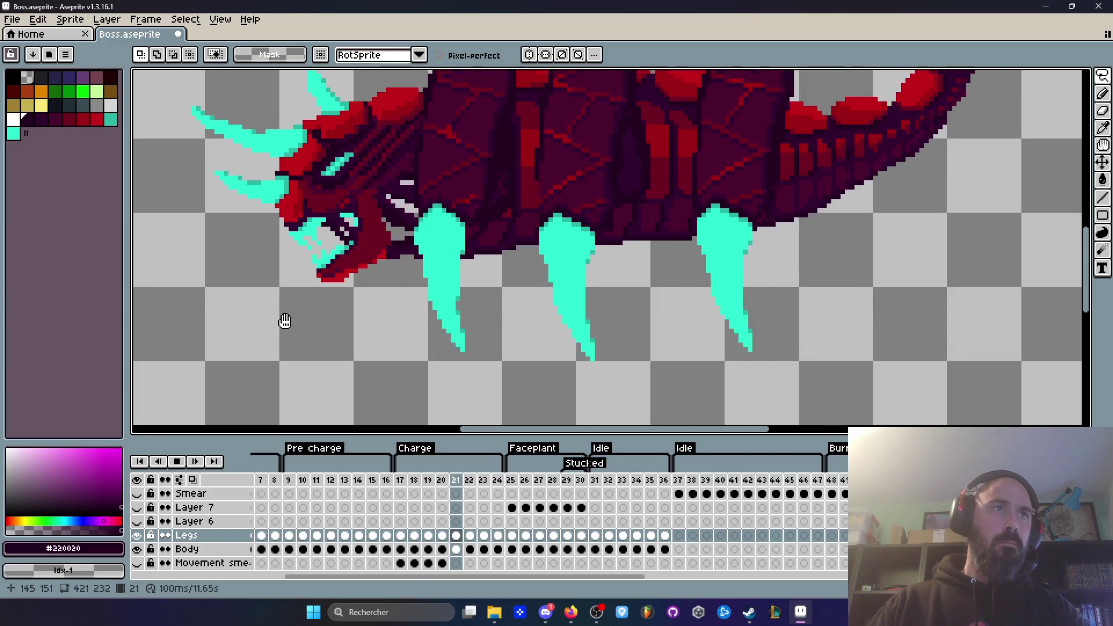
key("Return")
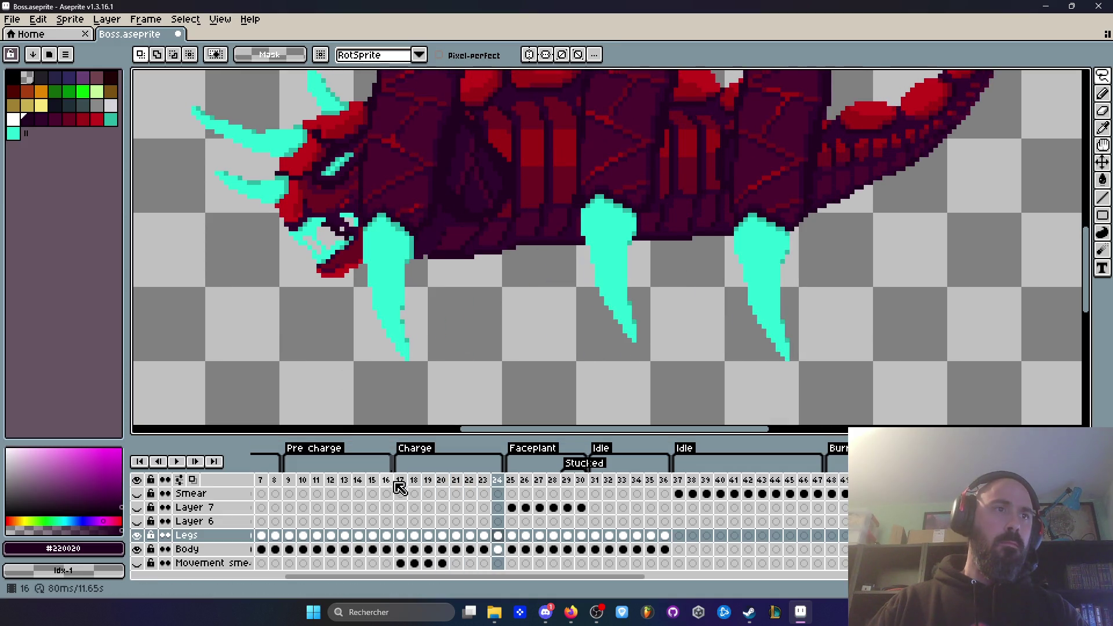
Readjust the front leg on frame 17 with the lasso and commit it.
left_click(404, 482)
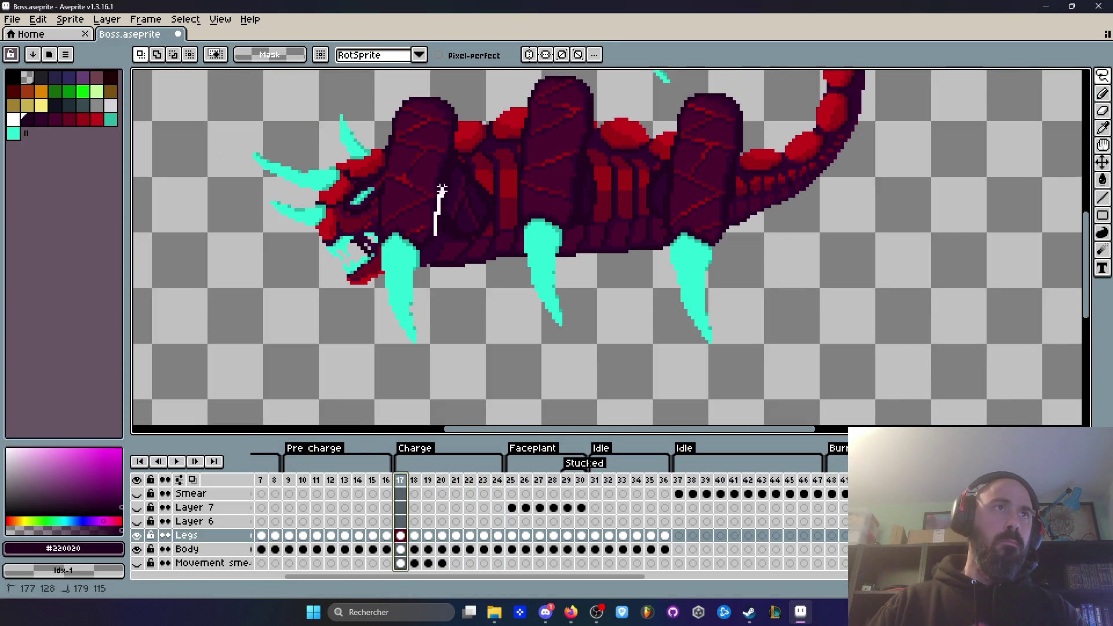
left_click_drag(431, 346, 438, 241)
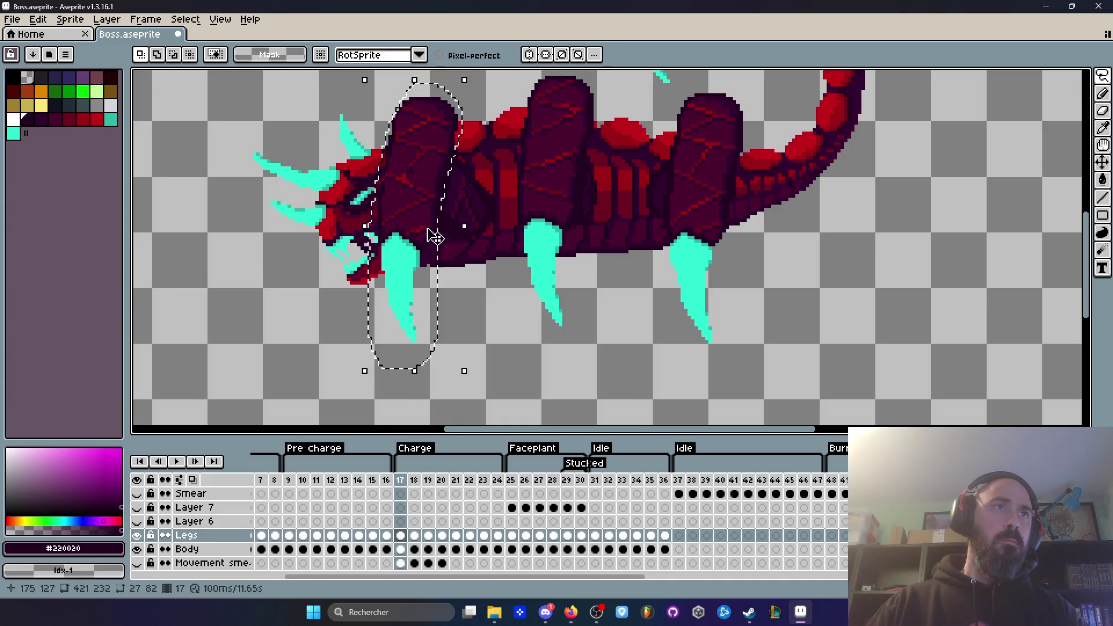
scroll(427, 194, "up", 1)
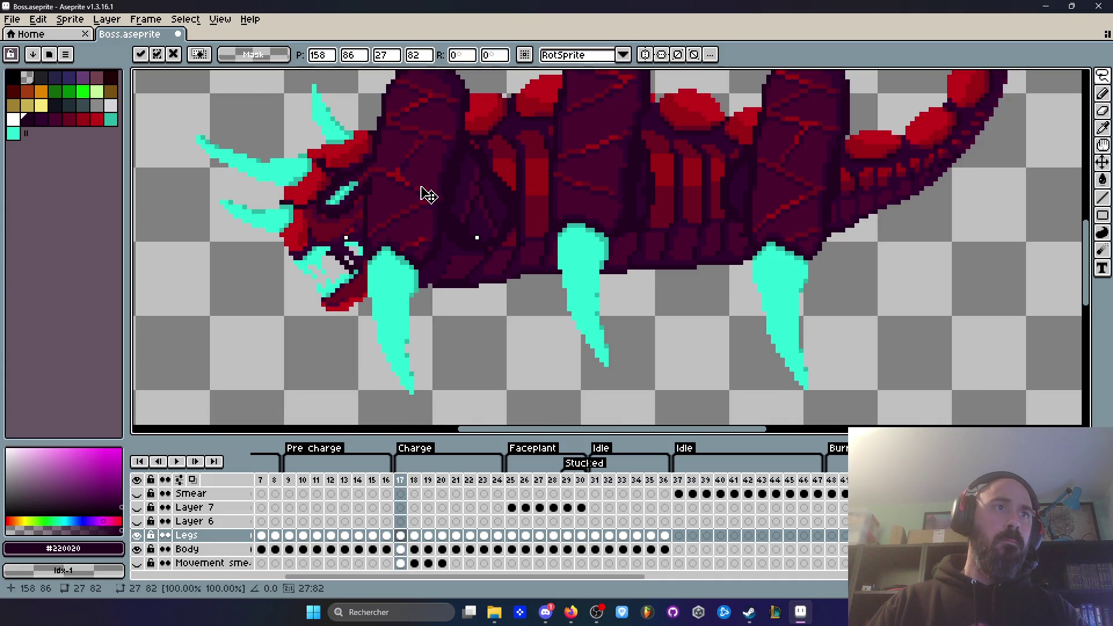
key("Return")
key("Return")
scroll(348, 232, "down", 3)
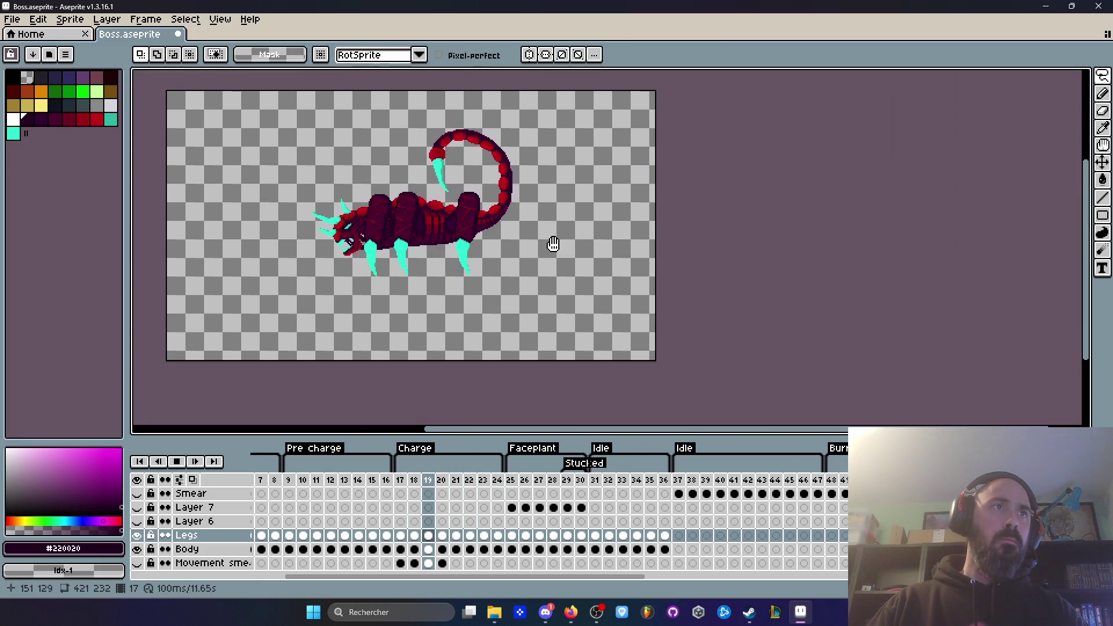
scroll(438, 209, "up", 2)
key("Return")
key("Return")
key("Return")
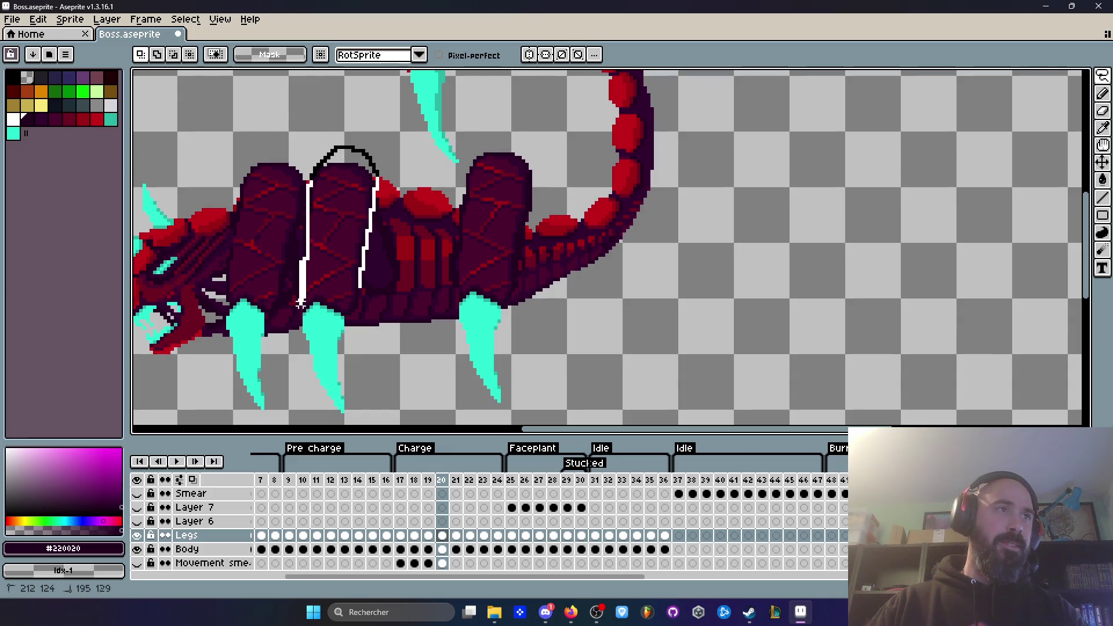
left_click_drag(300, 303, 352, 415)
left_click_drag(362, 236, 336, 229)
scroll(342, 241, "up", 1)
left_click(342, 242)
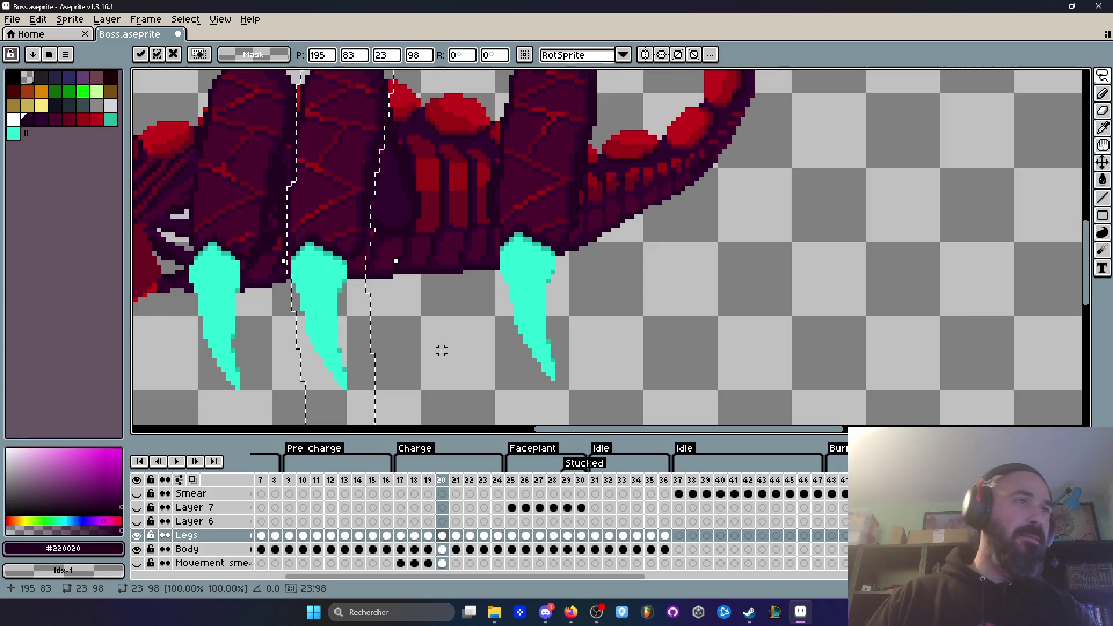
key("ctrl+d")
scroll(438, 337, "down", 1)
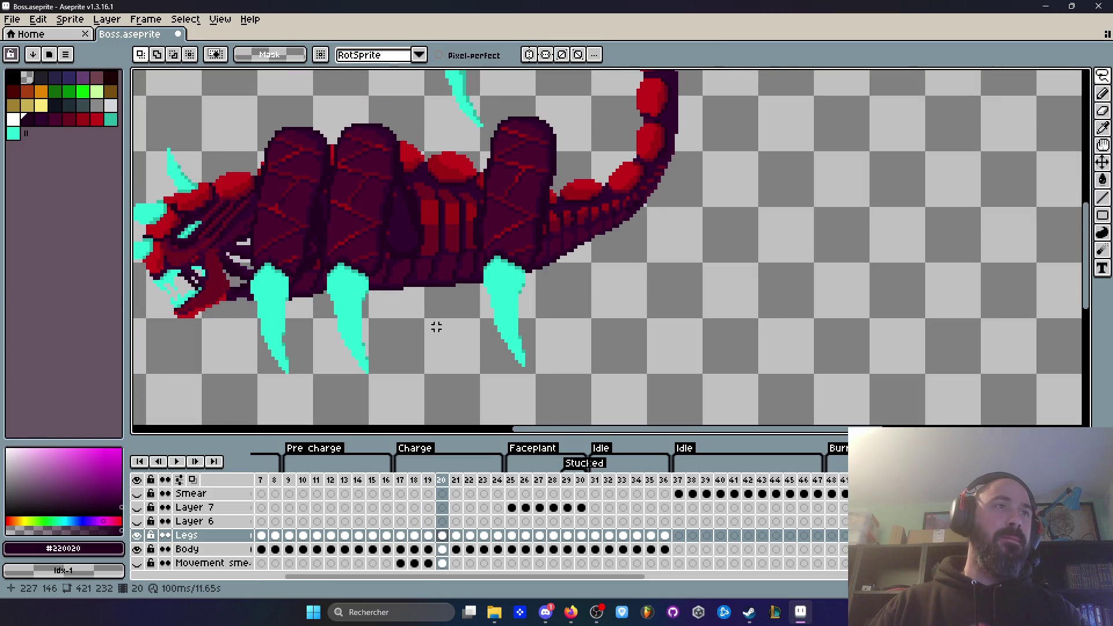
key("Left")
key("Return")
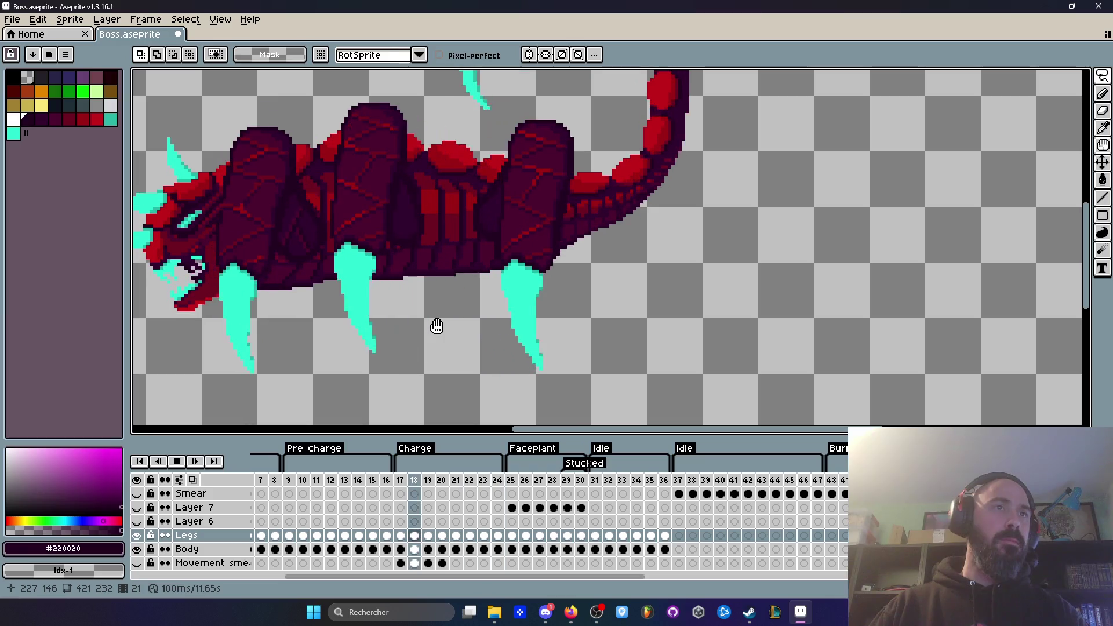
key("Return")
scroll(436, 327, "down", 1)
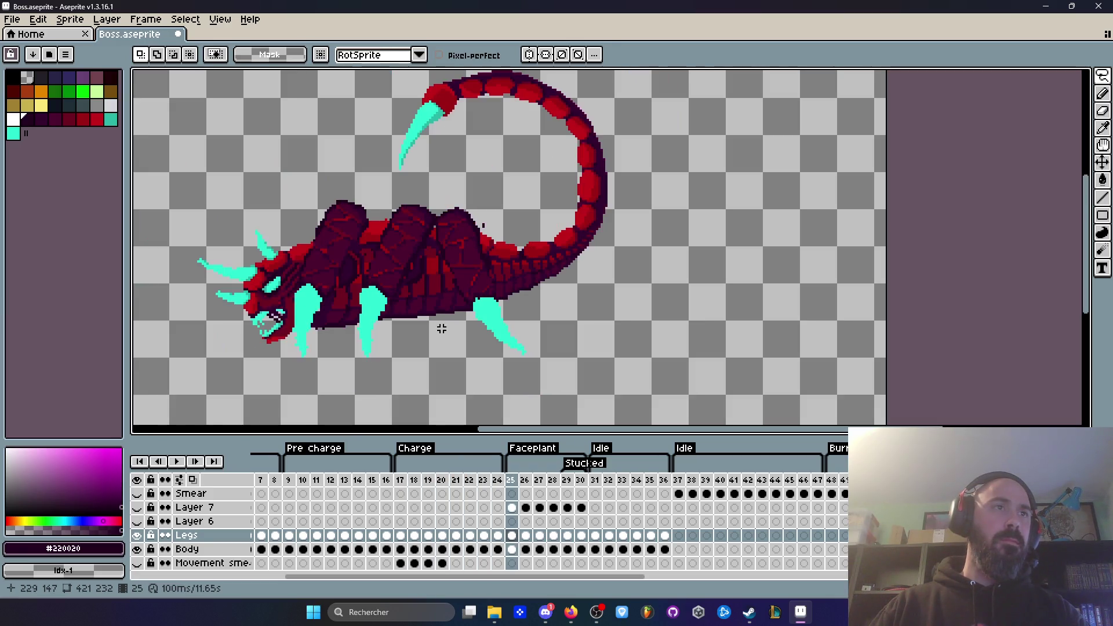
left_click(421, 493)
key("Return")
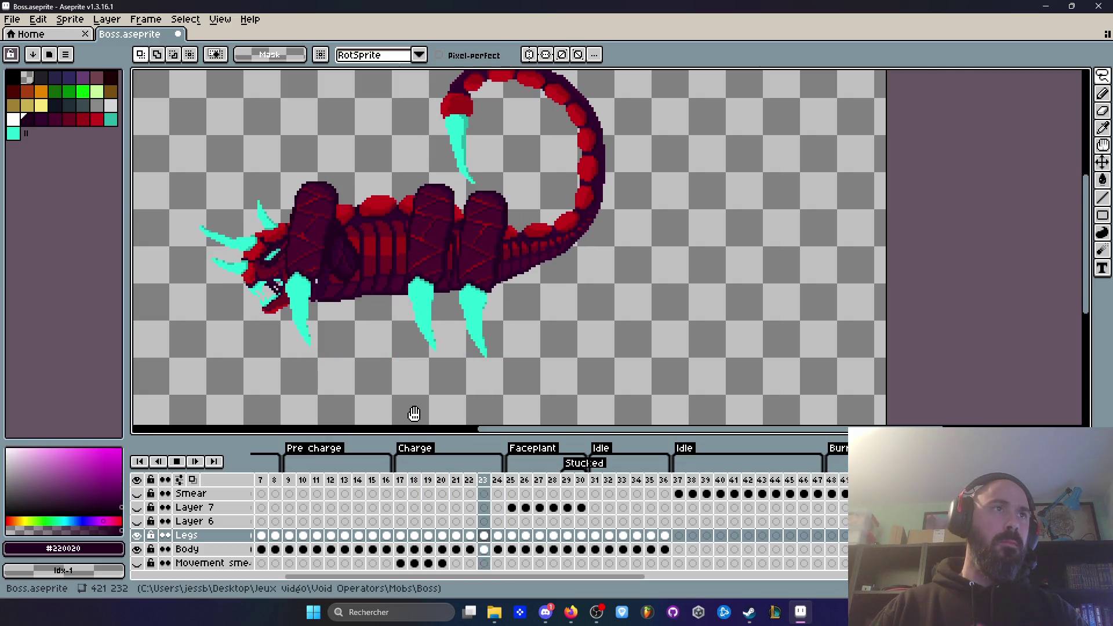
key("Return")
left_click(412, 493)
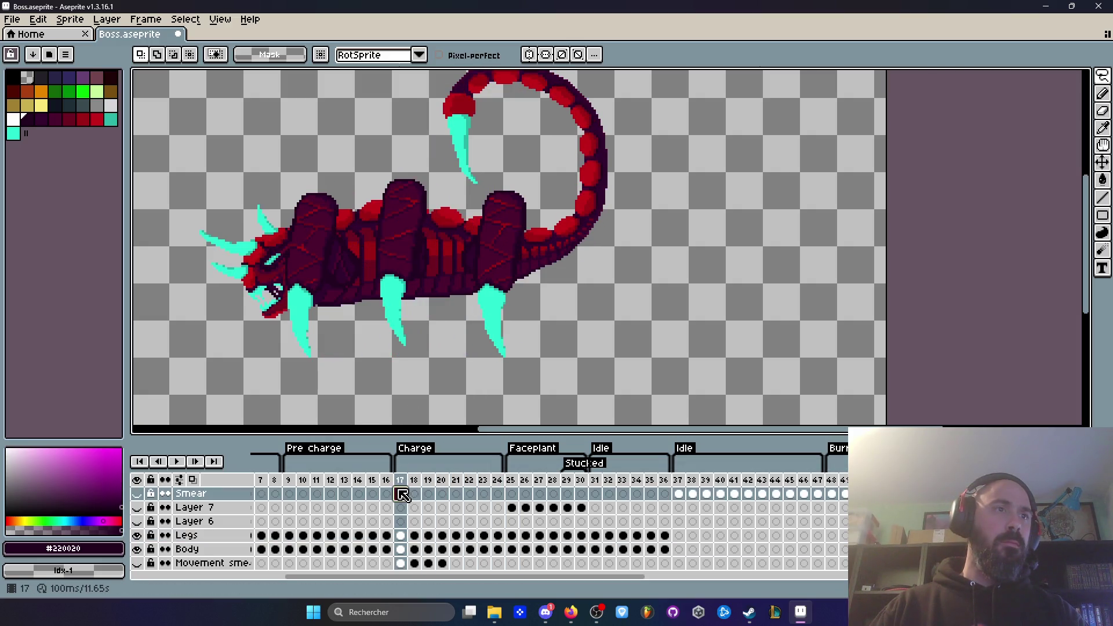
key("Right")
key("Right")
key("Right")
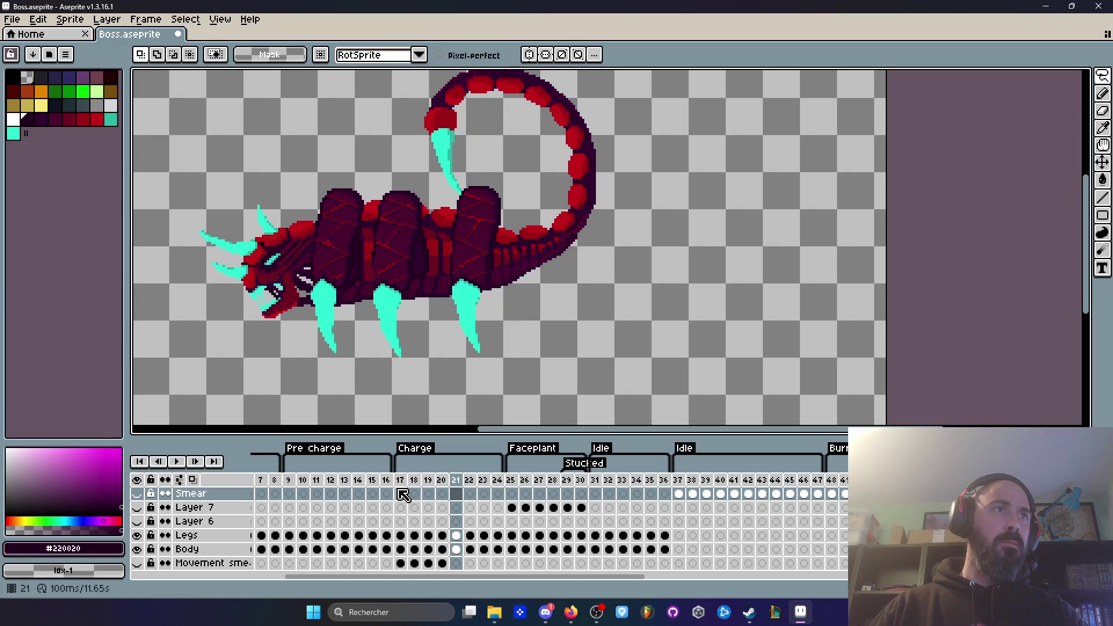
scroll(364, 250, "up", 4)
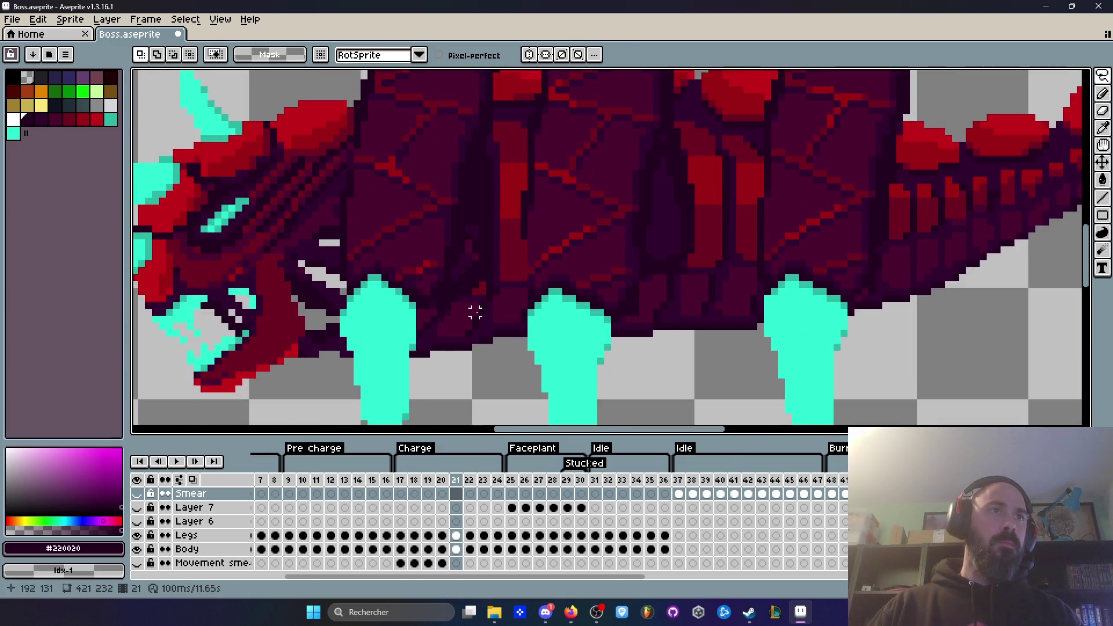
scroll(475, 313, "down", 3)
scroll(496, 289, "up", 3)
scroll(517, 214, "up", 1)
key("i")
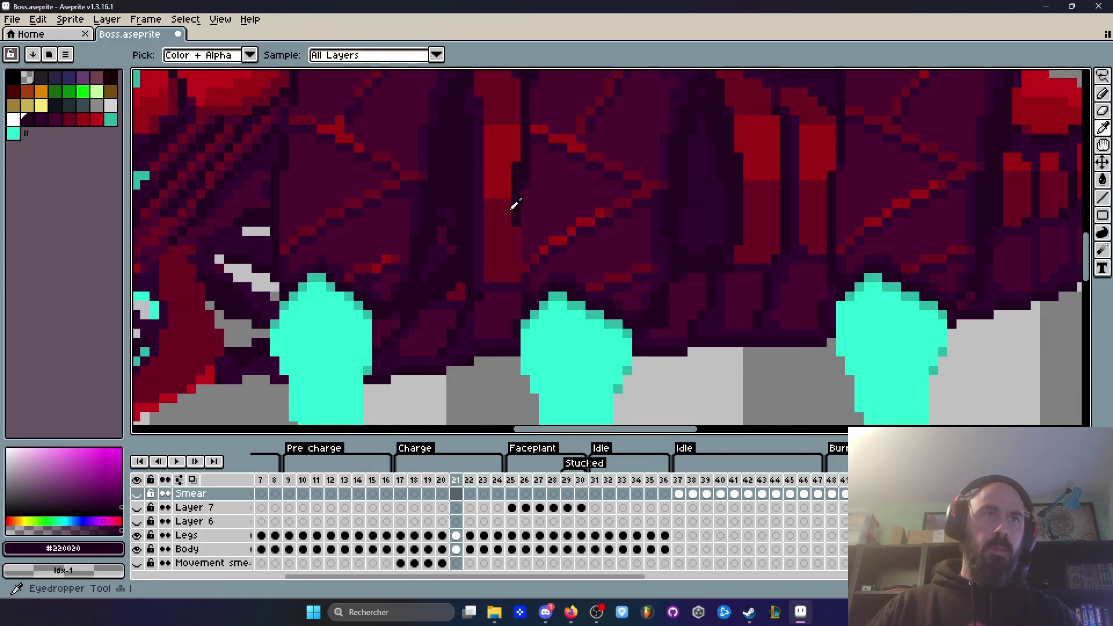
key("b")
scroll(499, 231, "up", 1)
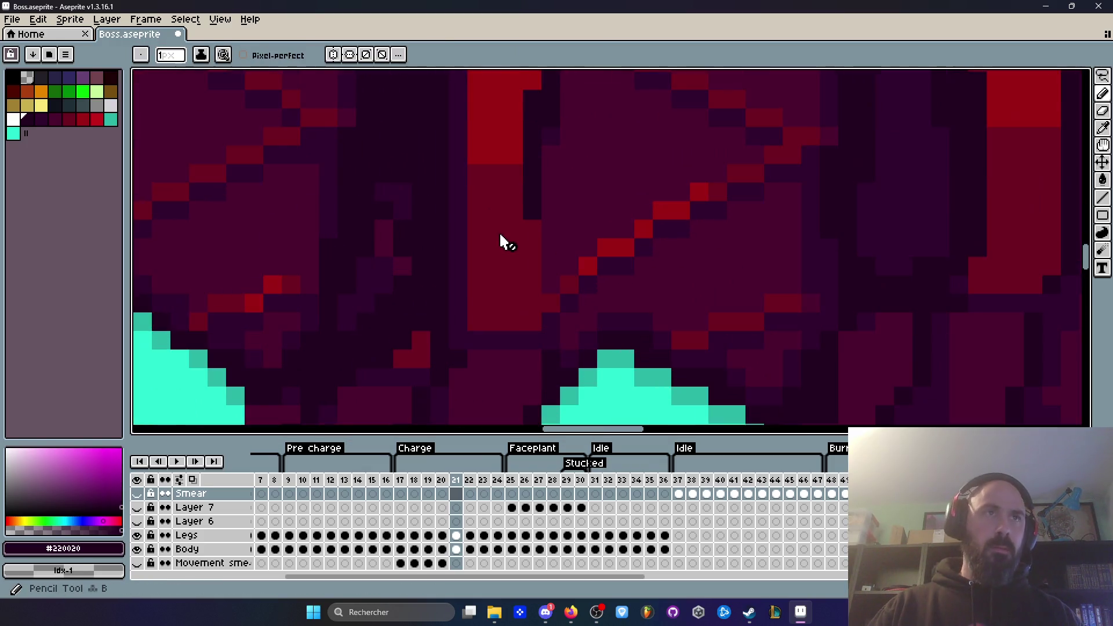
scroll(518, 221, "down", 1)
left_click(458, 537)
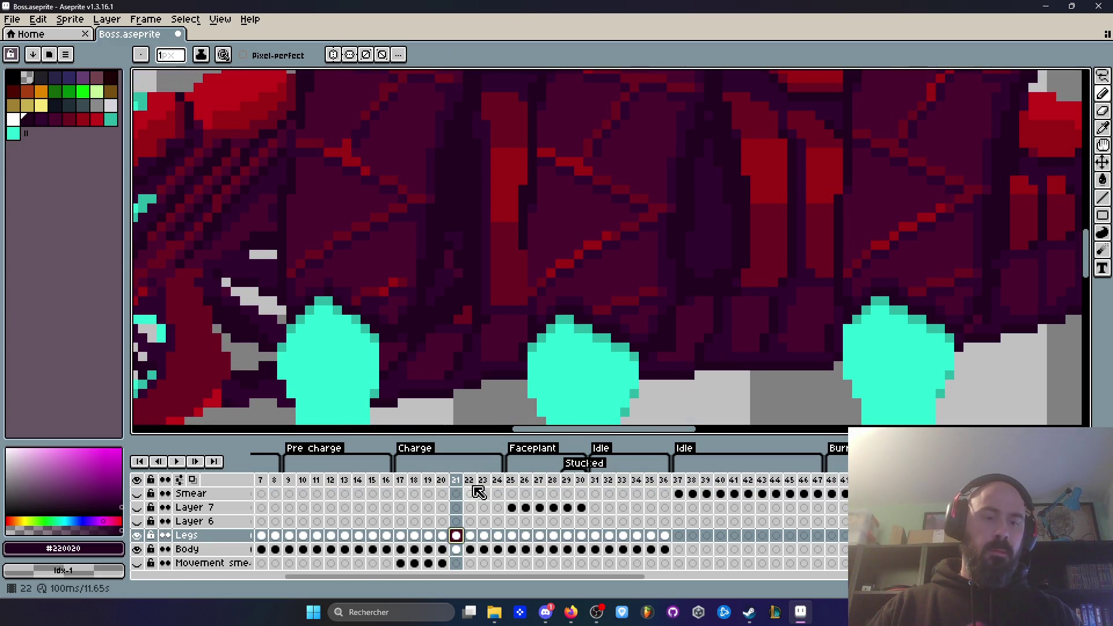
key("i")
scroll(528, 226, "up", 1)
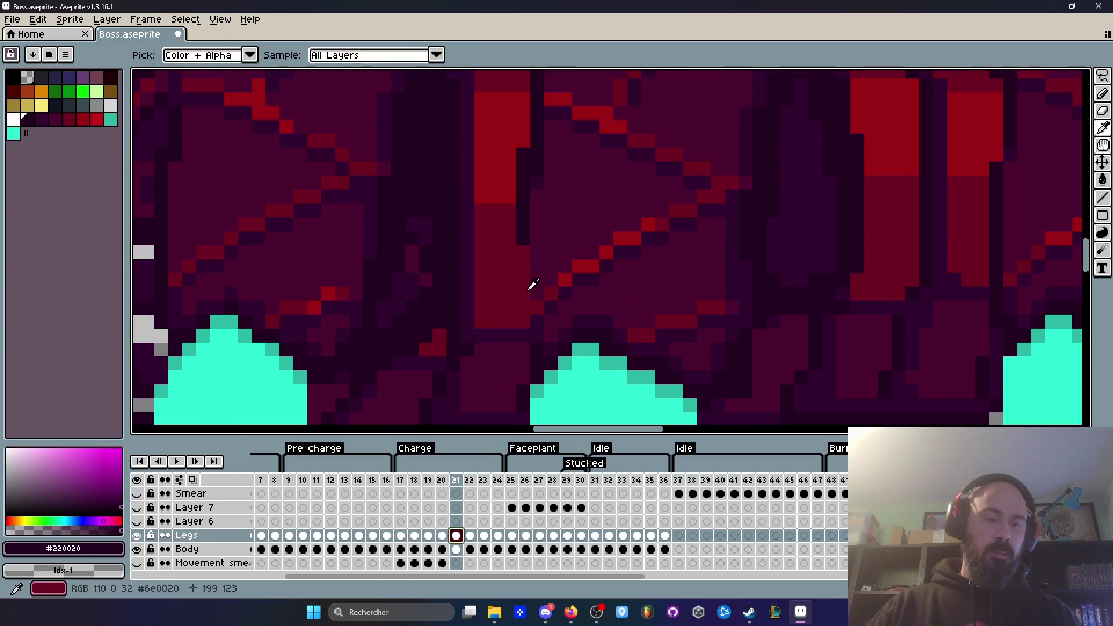
key("b")
scroll(520, 359, "down", 3)
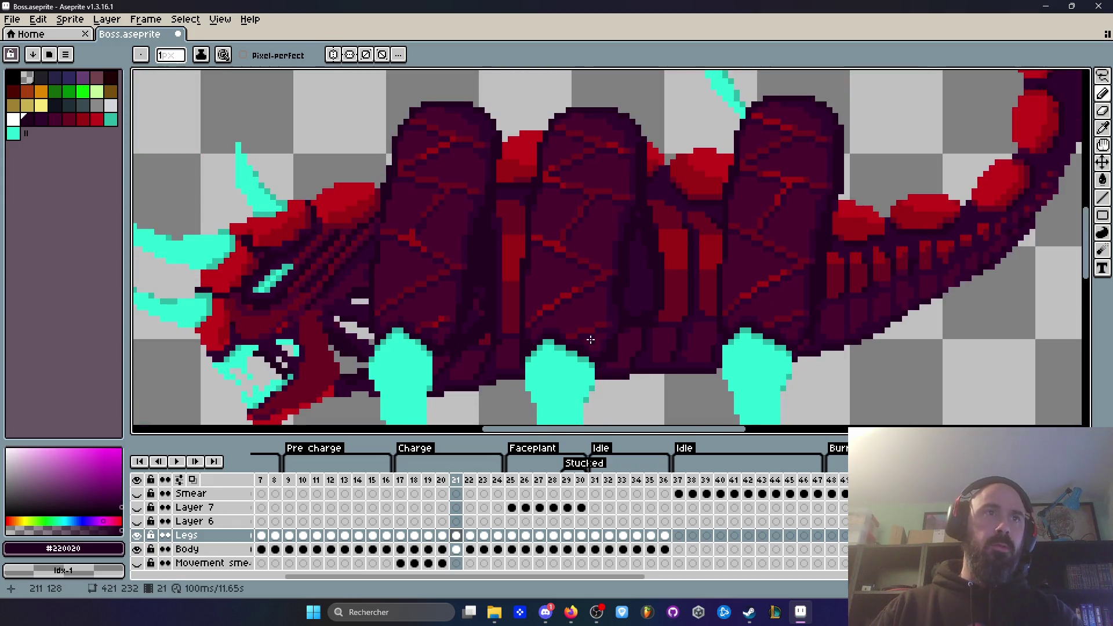
key("Left")
key("Left")
key("Left")
key("Right")
key("Right")
key("Left")
key("Right")
key("Right")
key("Left")
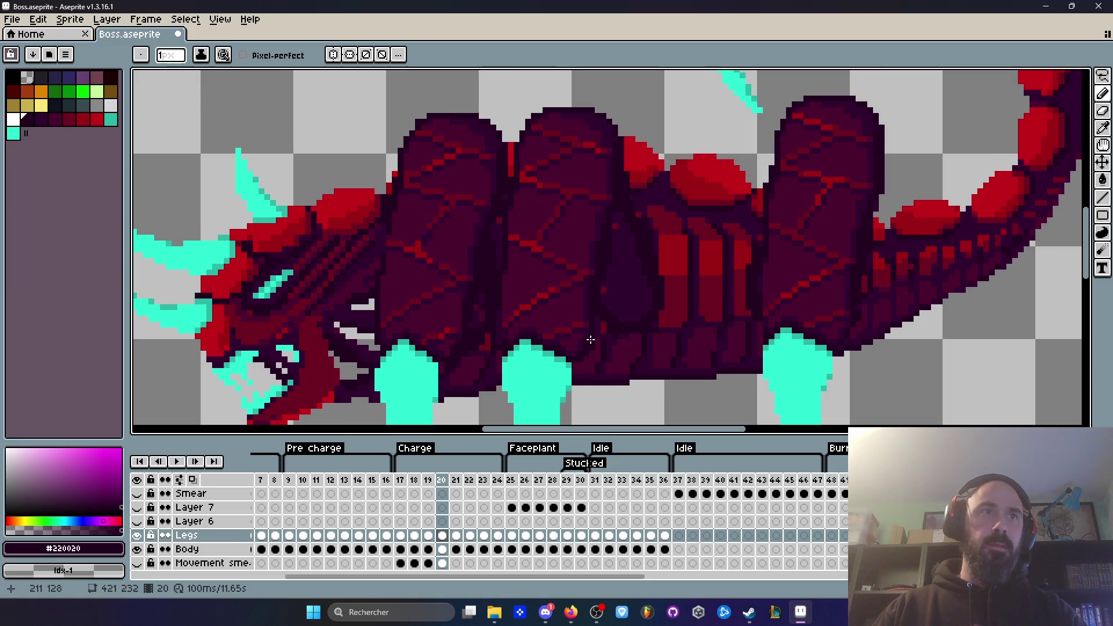
key("Right")
key("Right")
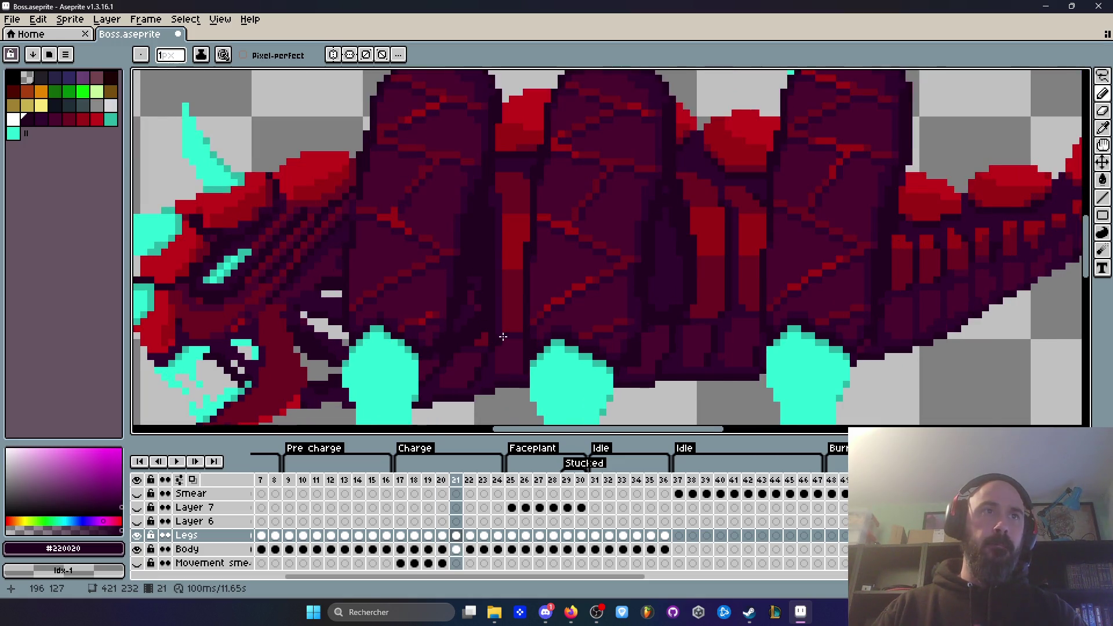
scroll(498, 334, "down", 2)
scroll(590, 332, "up", 4)
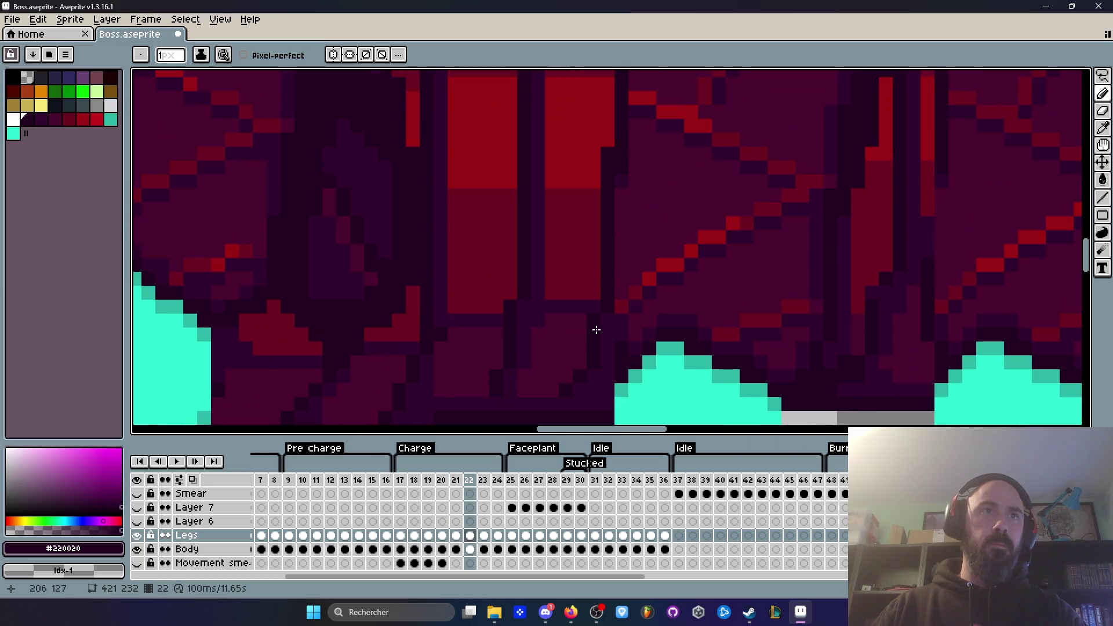
scroll(607, 328, "down", 3)
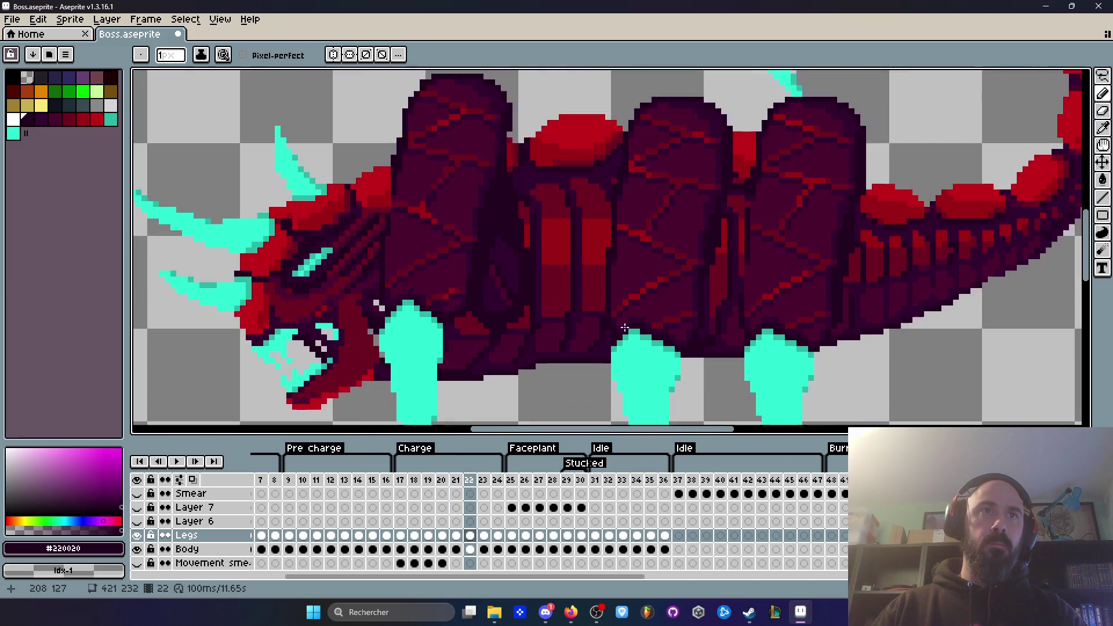
key("Right")
key("Right")
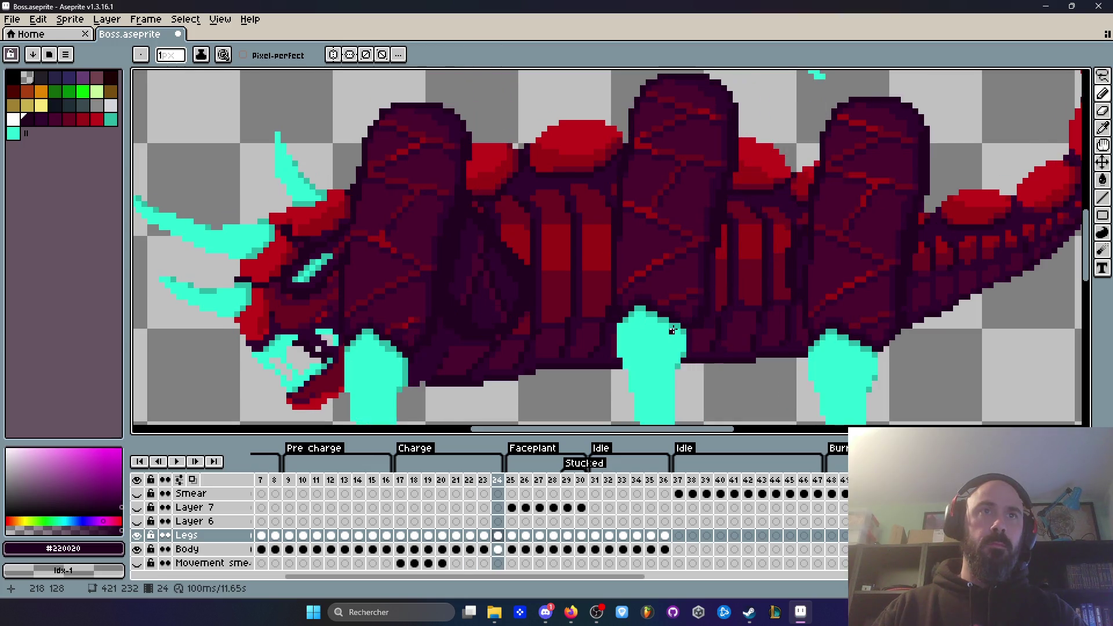
scroll(671, 327, "down", 3)
scroll(658, 378, "up", 2)
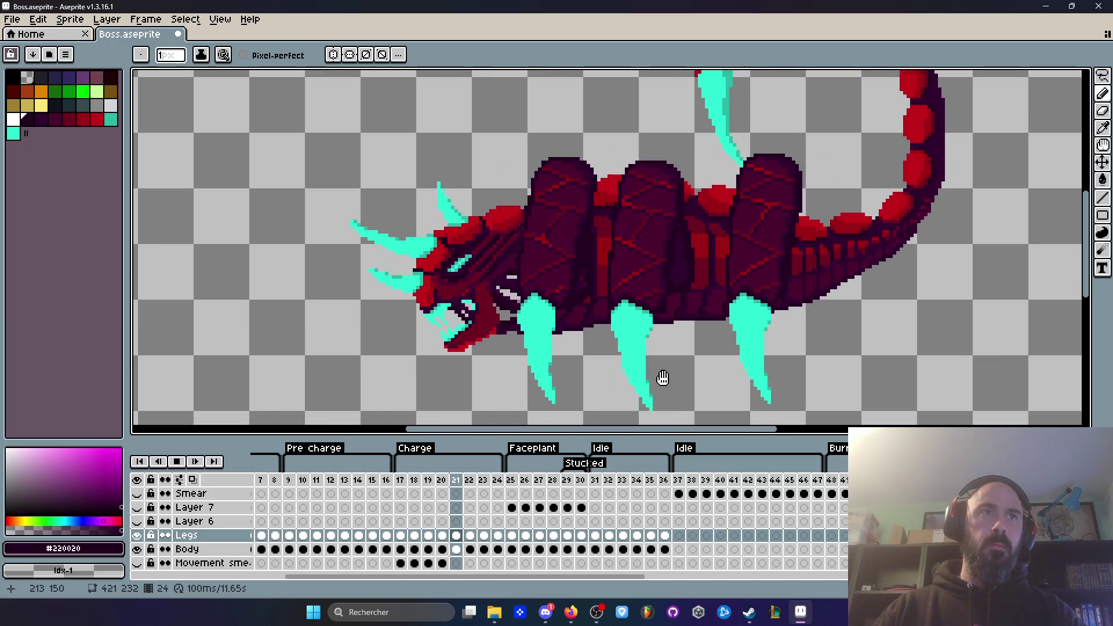
Stop the preview on frame 19 and step between charge frames 18 and 21.
scroll(655, 356, "down", 3)
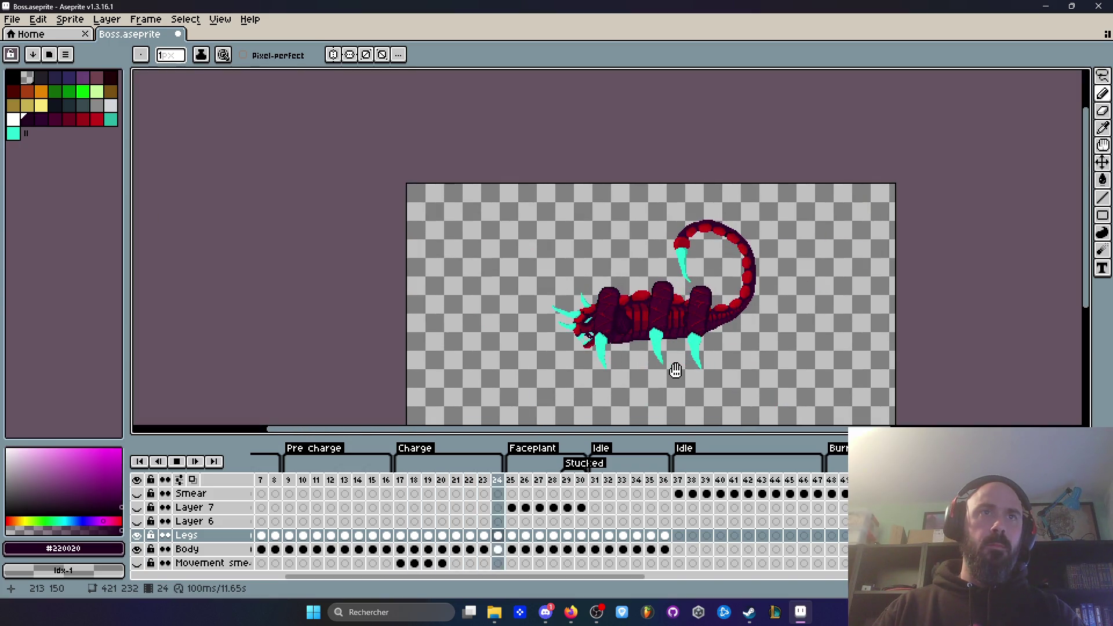
scroll(676, 370, "up", 3)
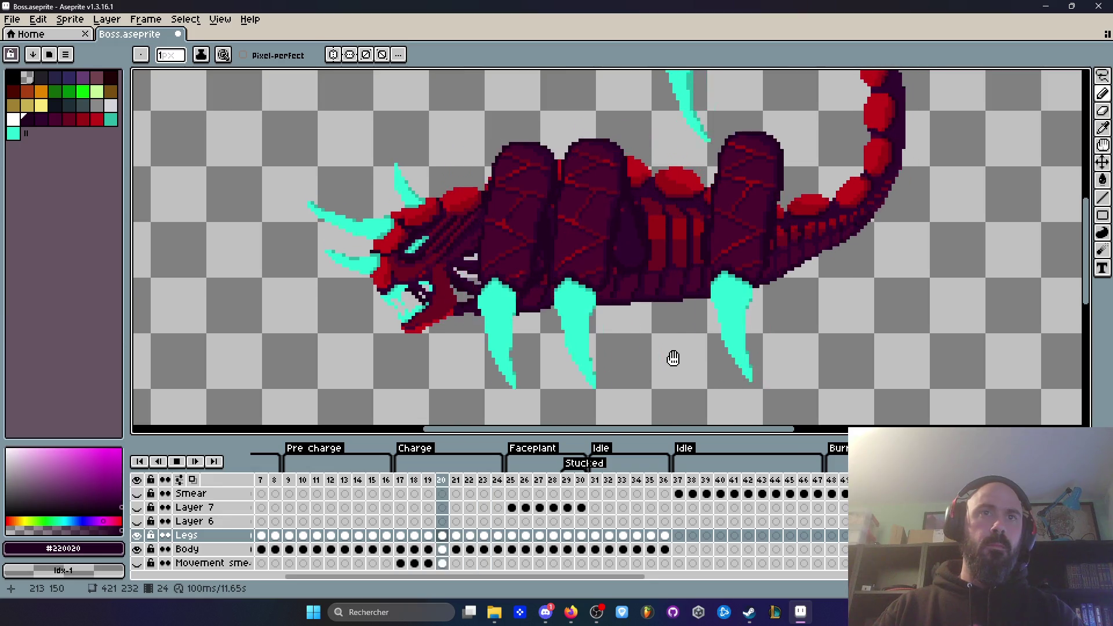
key("Return")
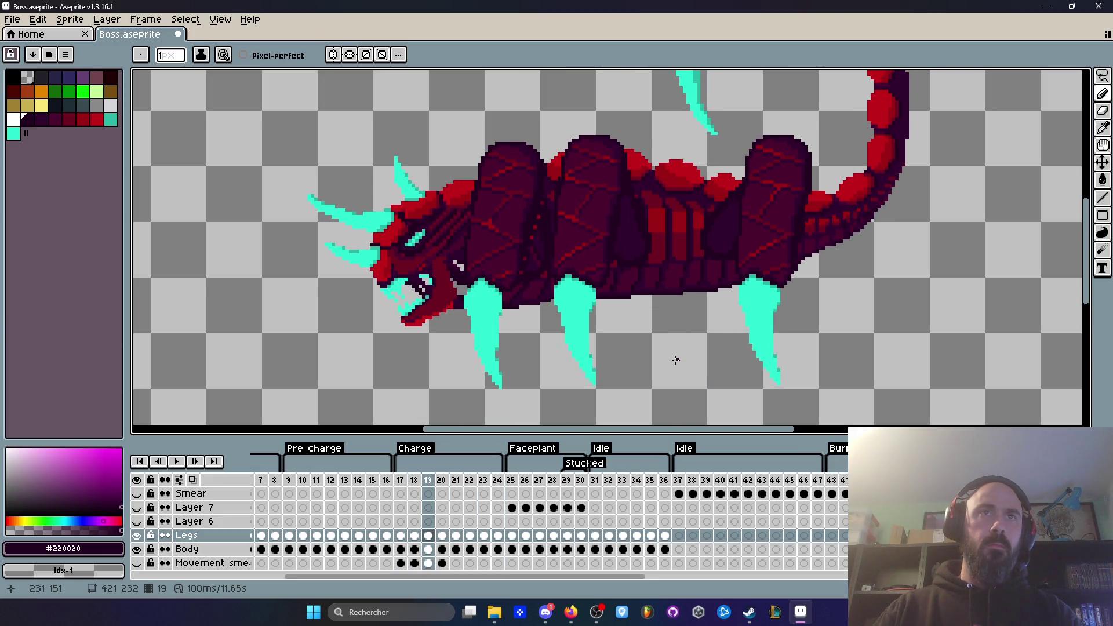
key("Right")
key("Right")
key("Right")
key("Left")
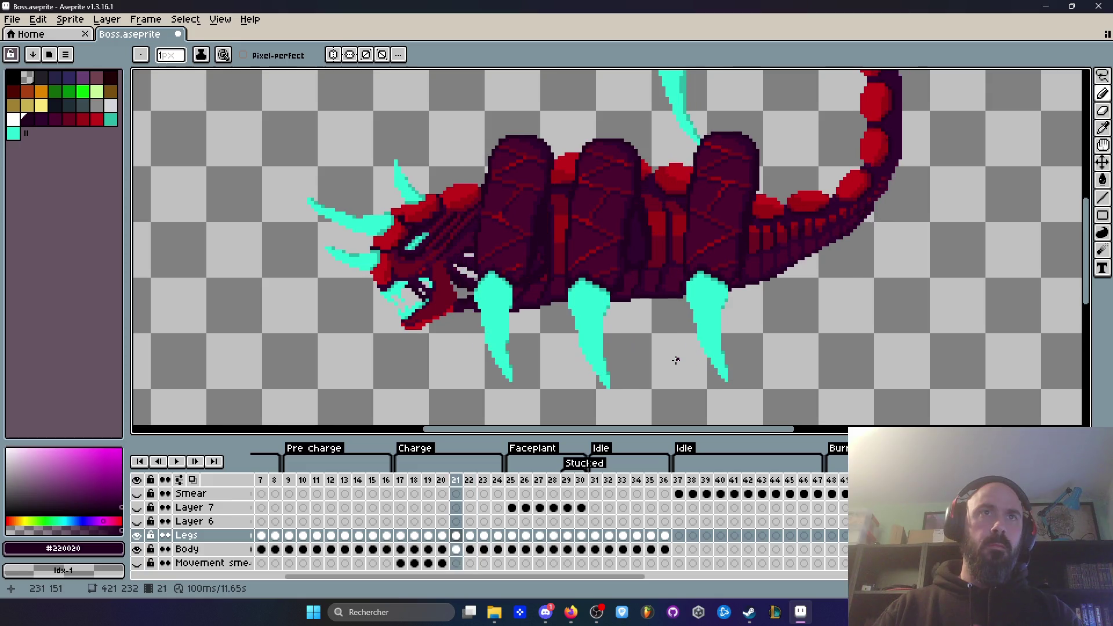
key("Left")
key("Left")
key("Left")
key("Right")
key("Right")
key("Right")
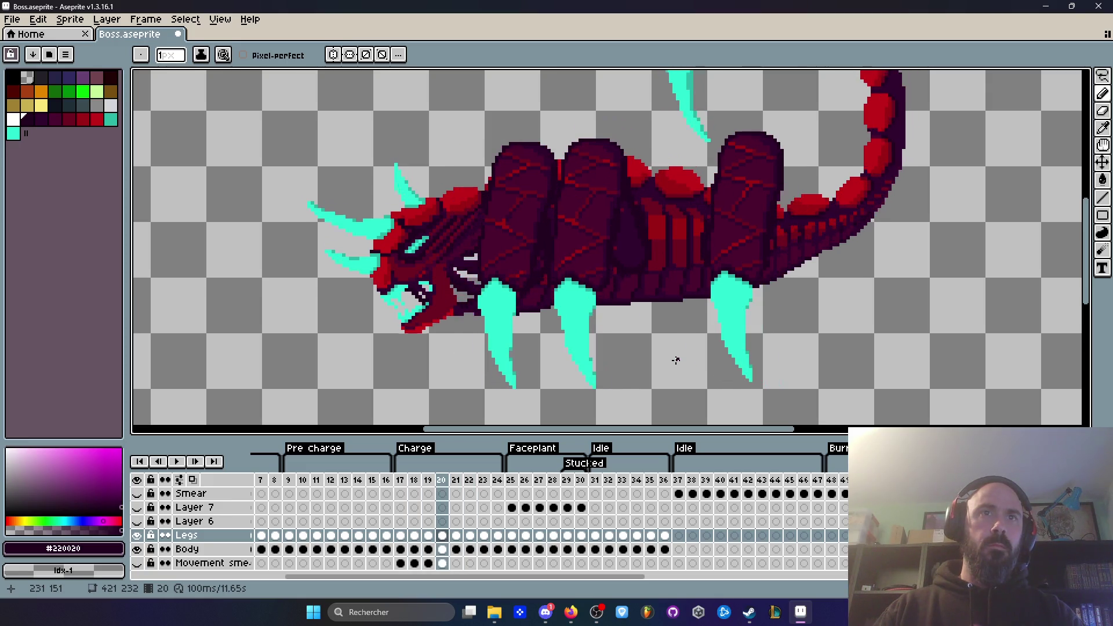
key("Left")
key("Left")
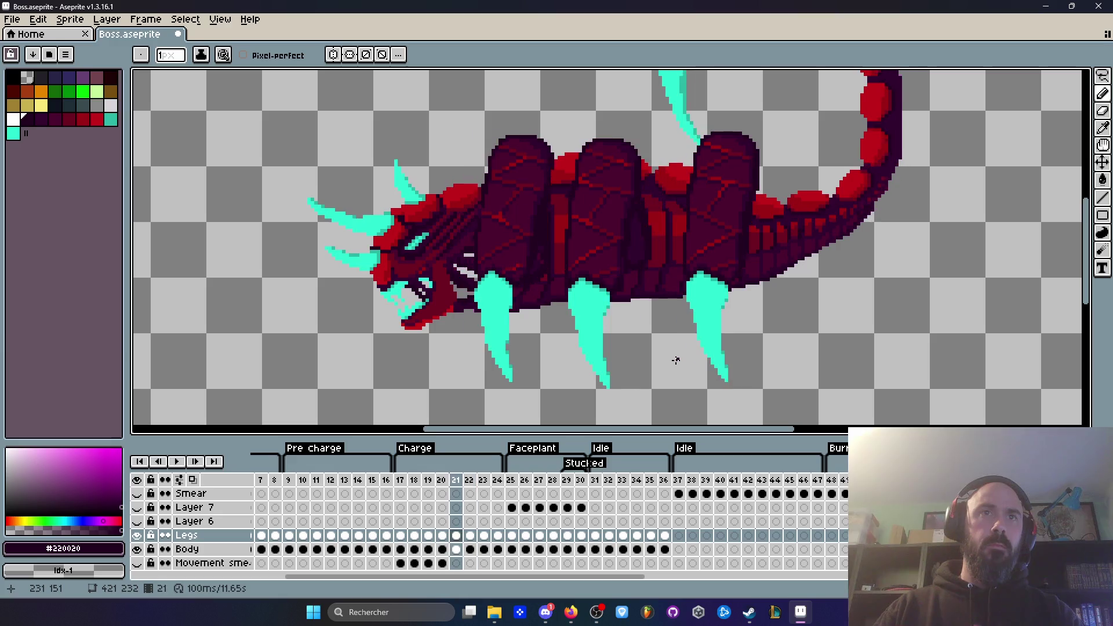
key("Left")
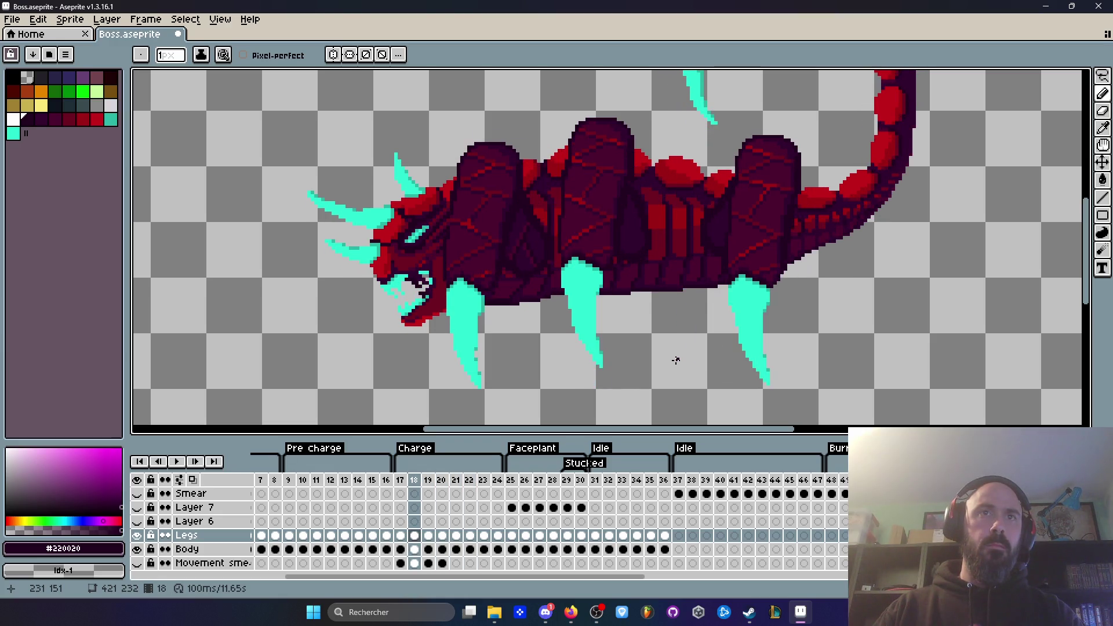
Flip between frames 19 and 20 to compare poses, then switch to freehand selection.
key("Right")
key("Right")
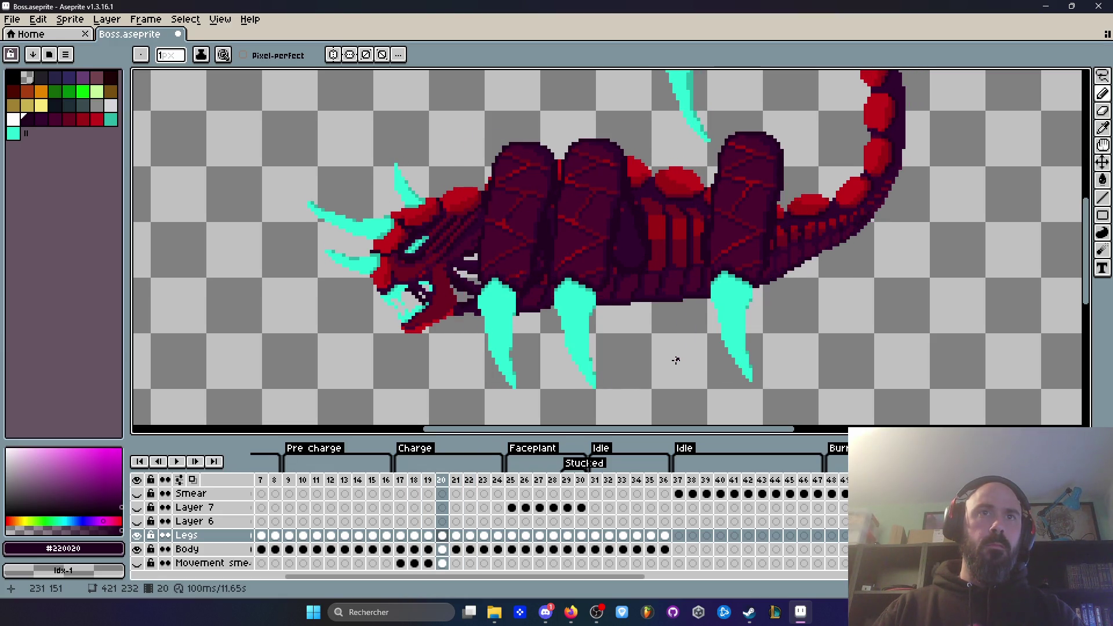
key("Right")
key("Right")
key("Left")
key("Left")
key("Left")
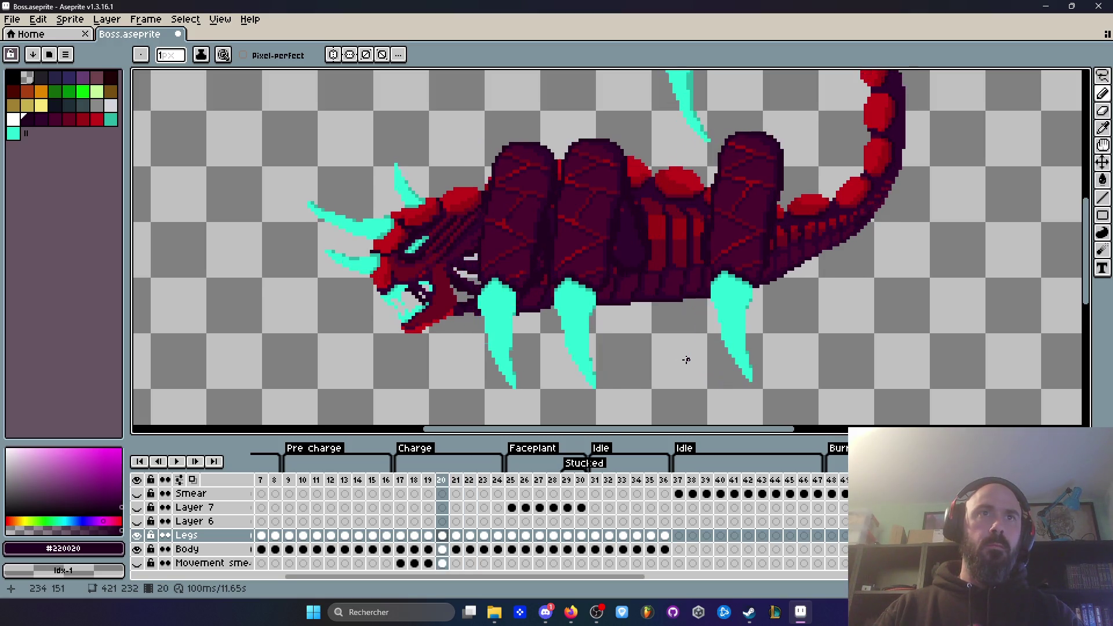
key("Right")
key("m")
scroll(686, 360, "up", 1)
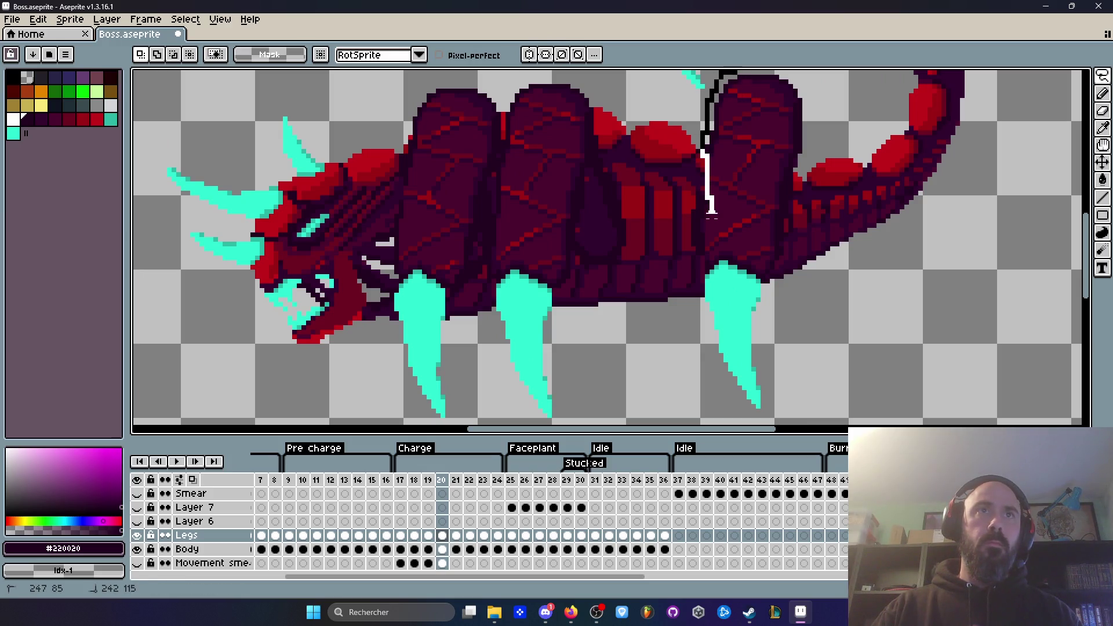
Lasso the rear leg on frame 20, nudge it one pixel up, commit, and stop playback.
left_click_drag(708, 262, 742, 422)
mouse_move(804, 256)
left_mouse_down()
mouse_move(820, 112)
mouse_move(707, 239)
left_mouse_up()
scroll(689, 306, "up", 1)
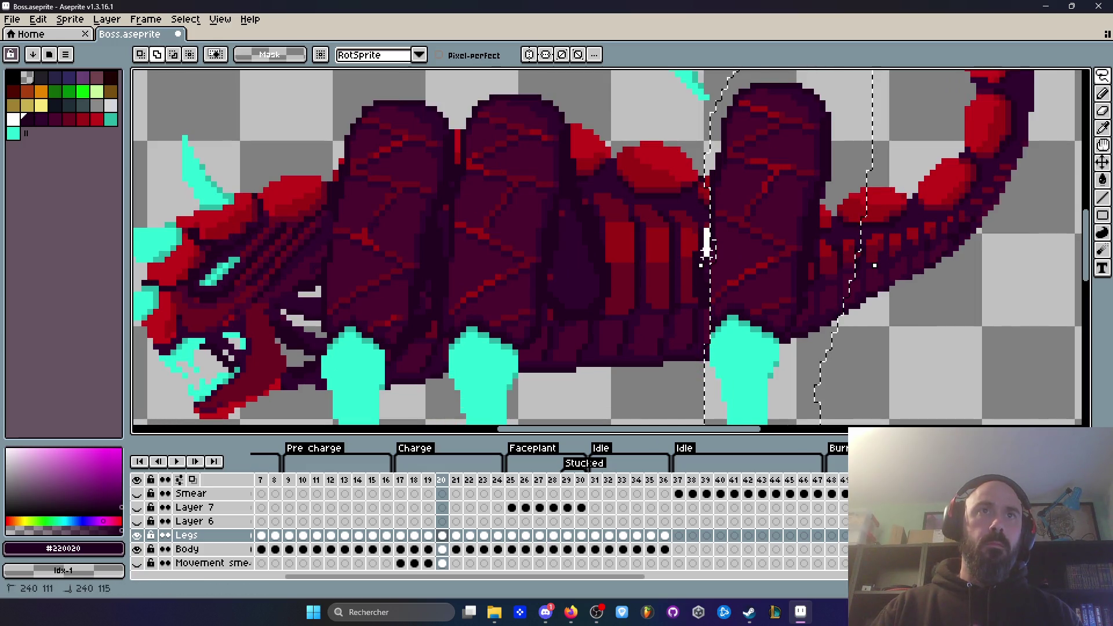
scroll(714, 264, "down", 1)
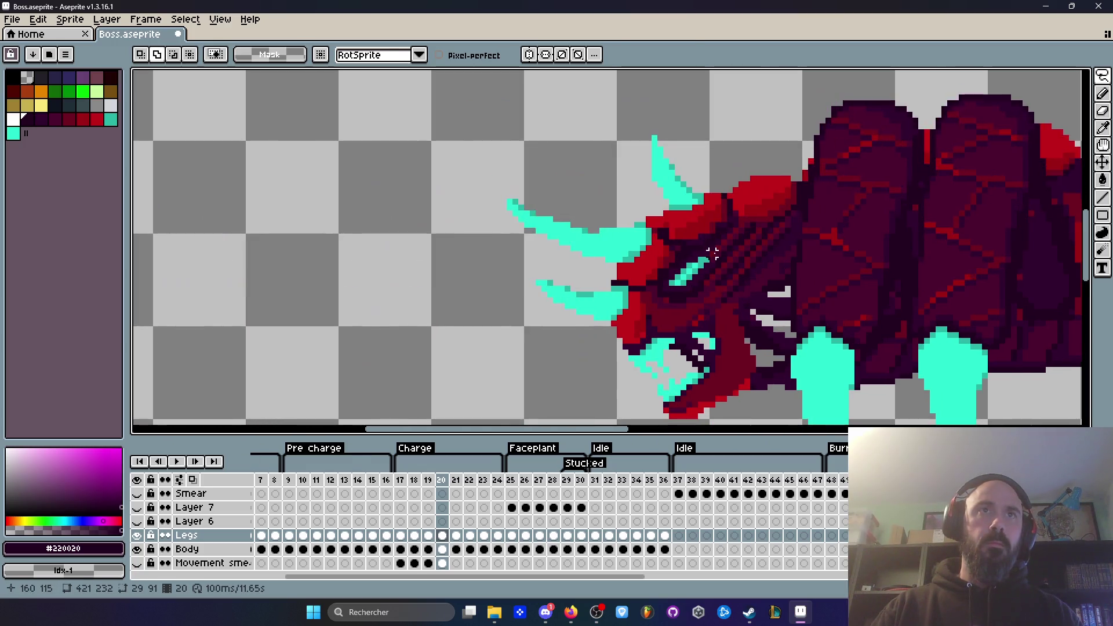
scroll(738, 249, "up", 1)
scroll(811, 256, "up", 2)
scroll(810, 256, "up", 1)
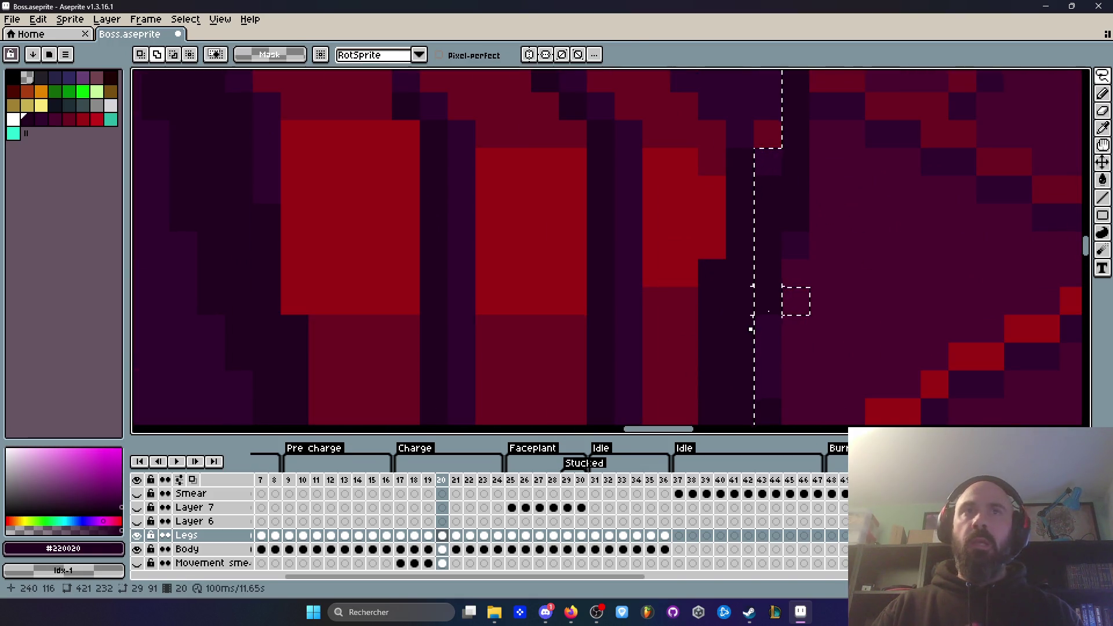
scroll(865, 259, "down", 5)
left_click_drag(866, 259, 864, 257)
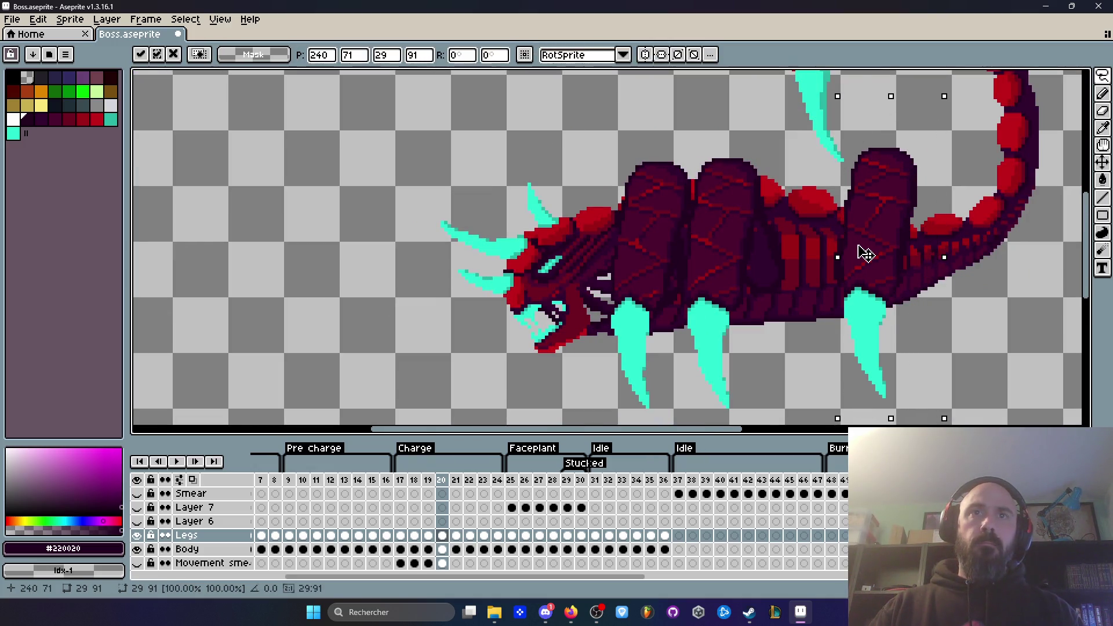
key("Return")
key("Return")
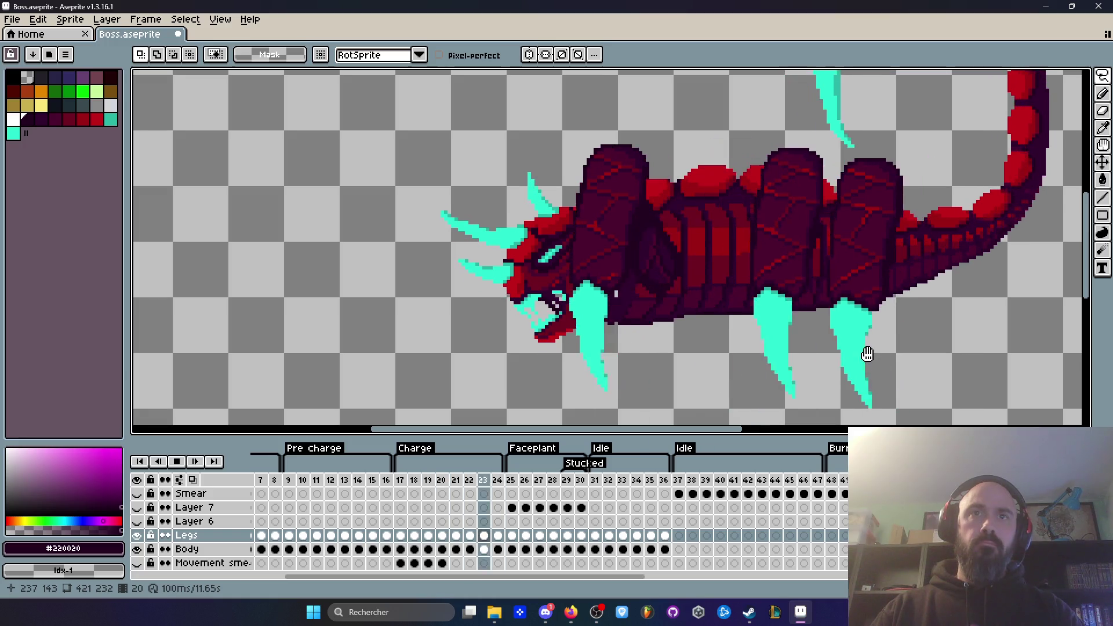
key("Return")
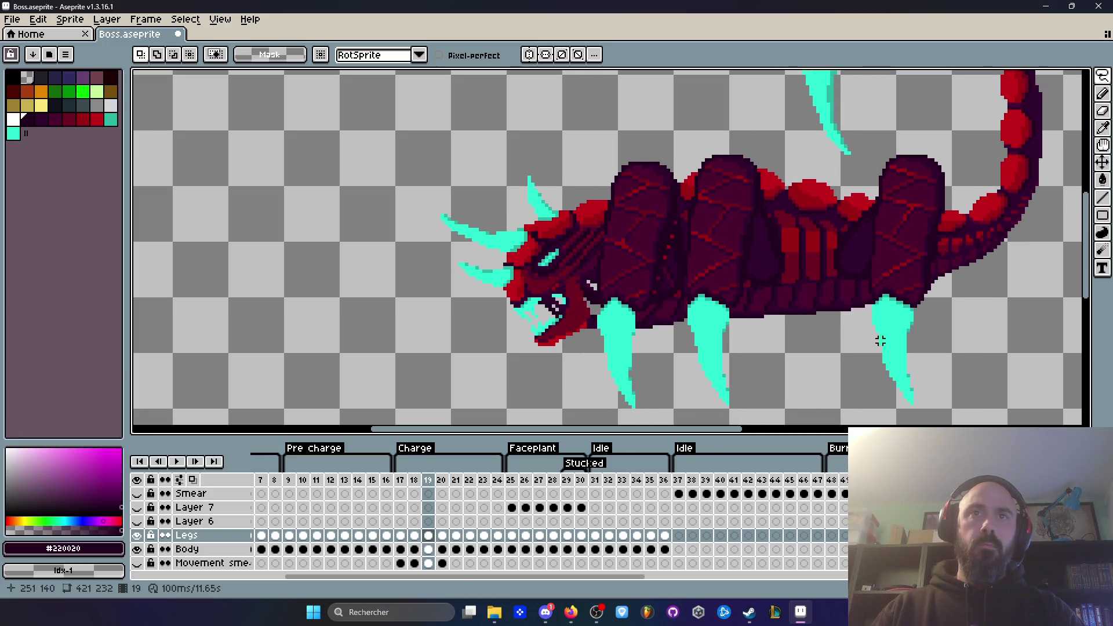
key("Right")
key("Left")
key("Left")
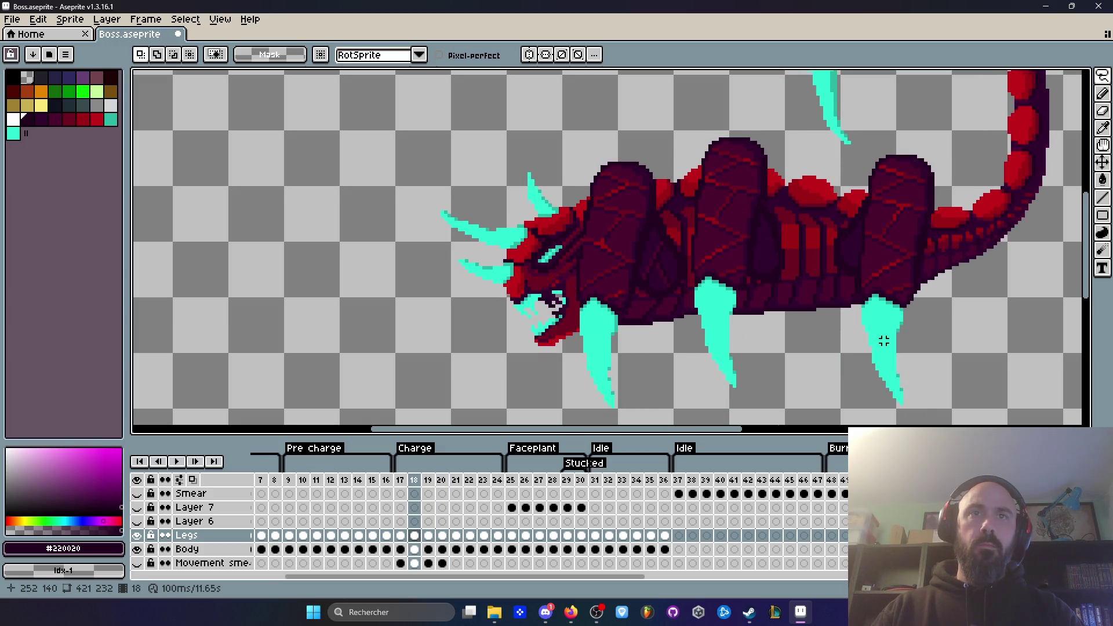
key("Right")
key("Right")
key("Left")
key("Left")
key("Left")
key("Right")
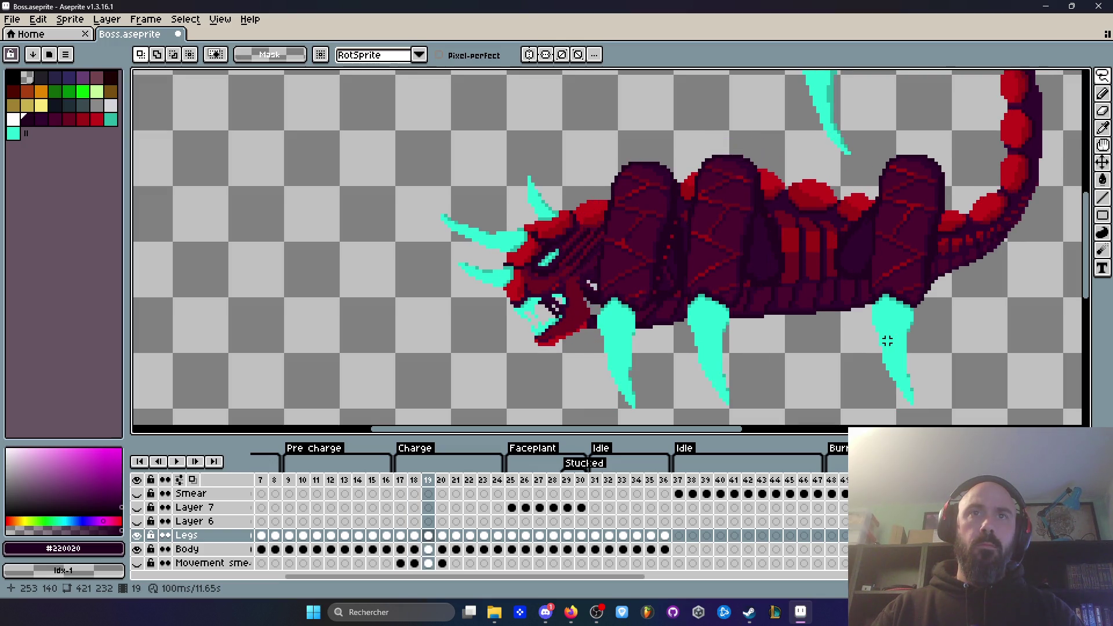
key("Right")
key("Left")
key("Right")
key("Right")
key("Left")
key("Left")
key("Right")
key("Left")
key("Left")
key("Right")
key("Right")
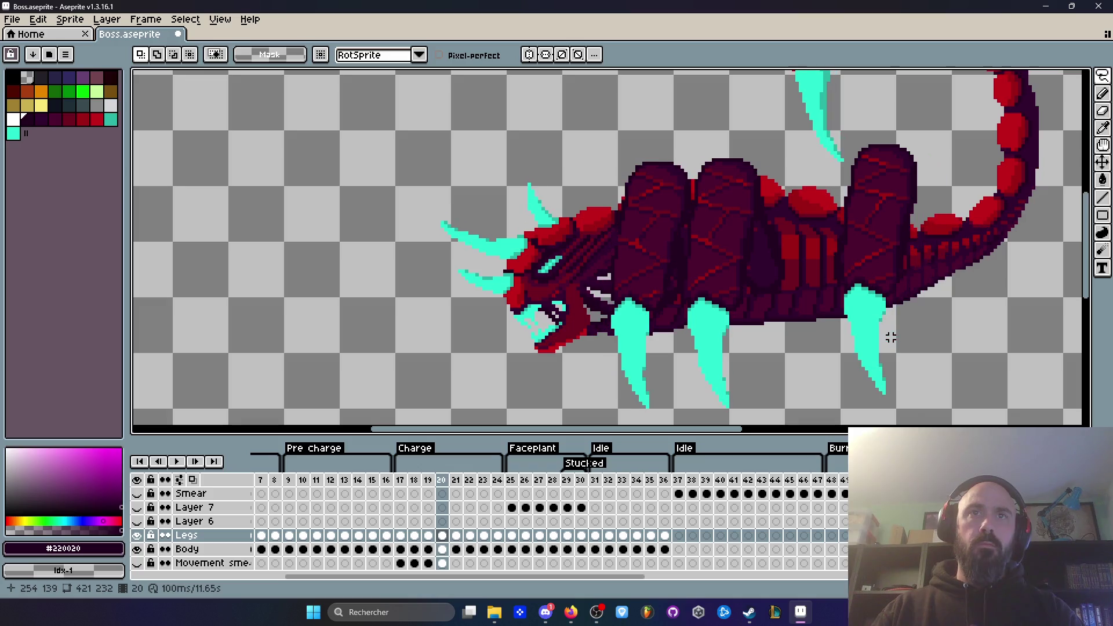
key("Return")
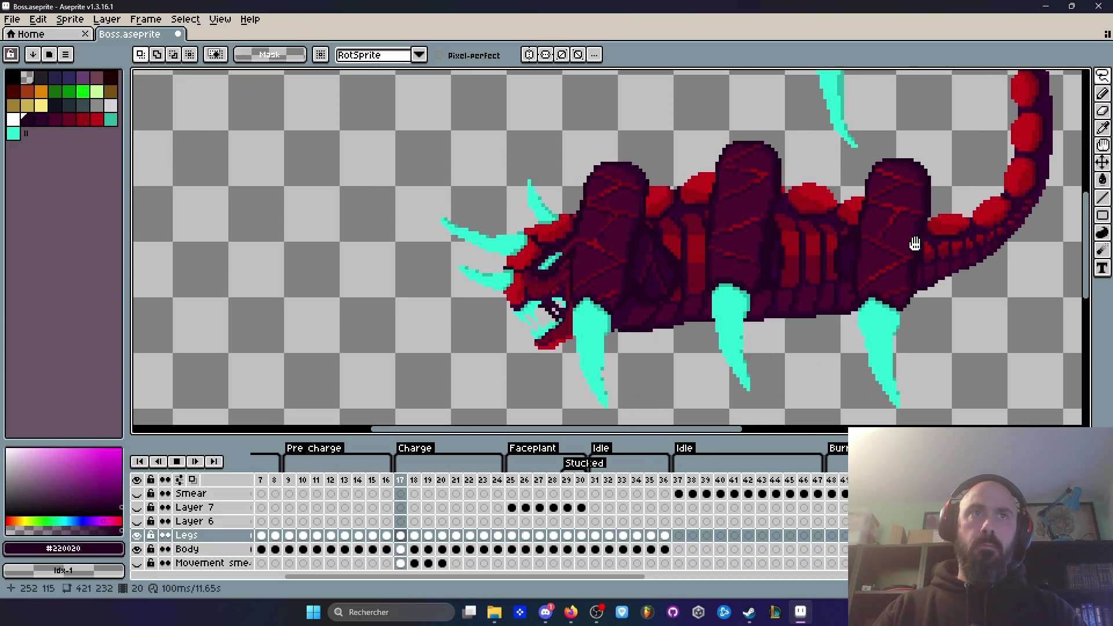
scroll(916, 242, "down", 1)
scroll(916, 243, "up", 2)
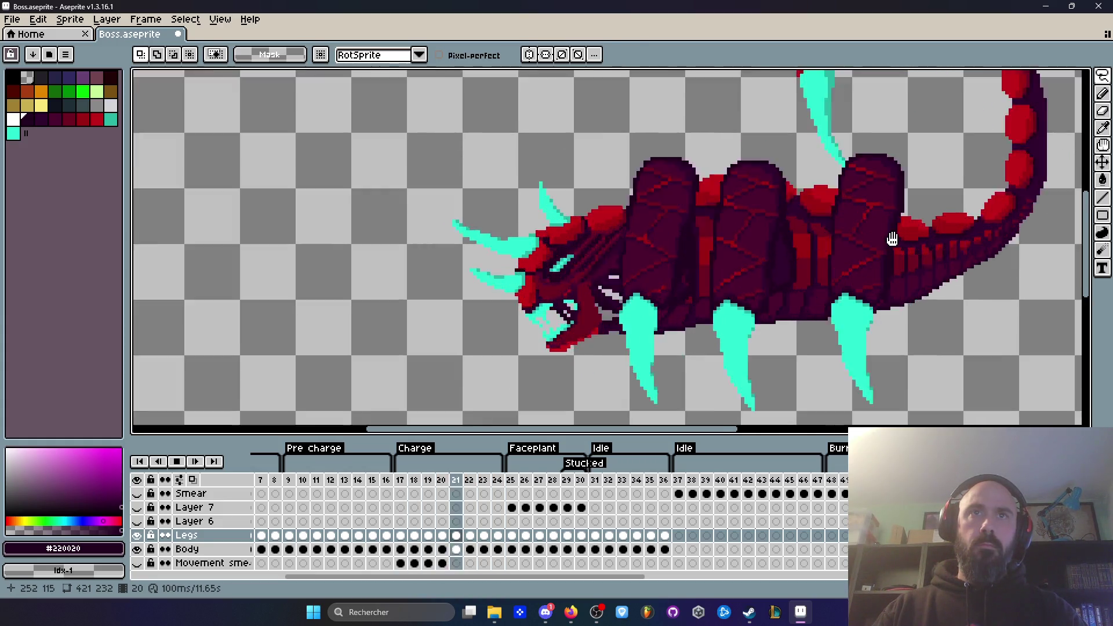
key("Return")
key("Left")
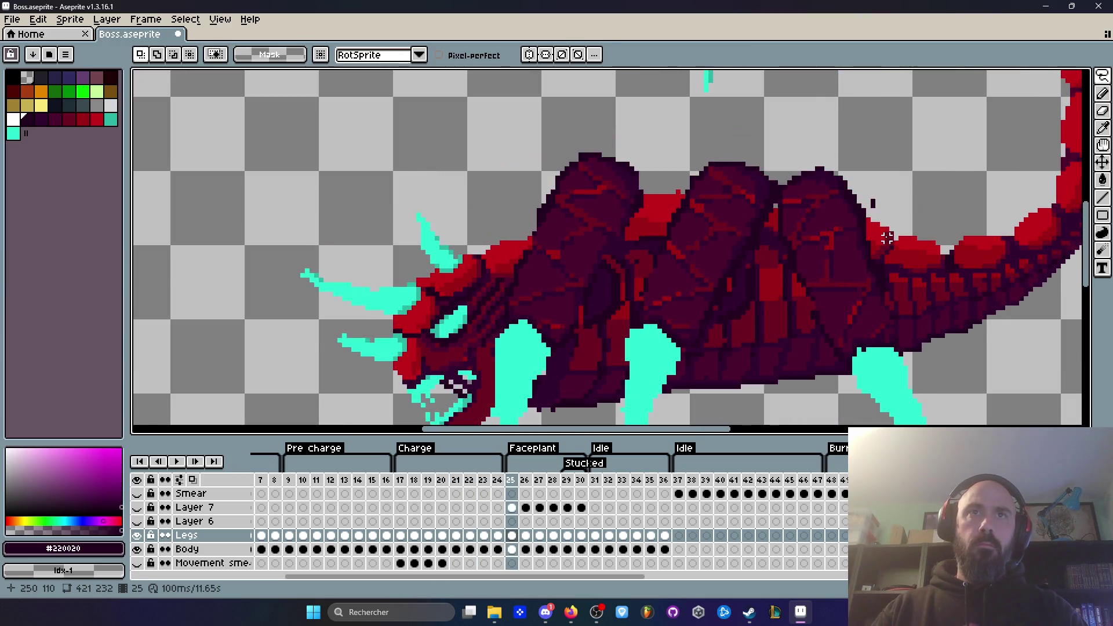
key("Left")
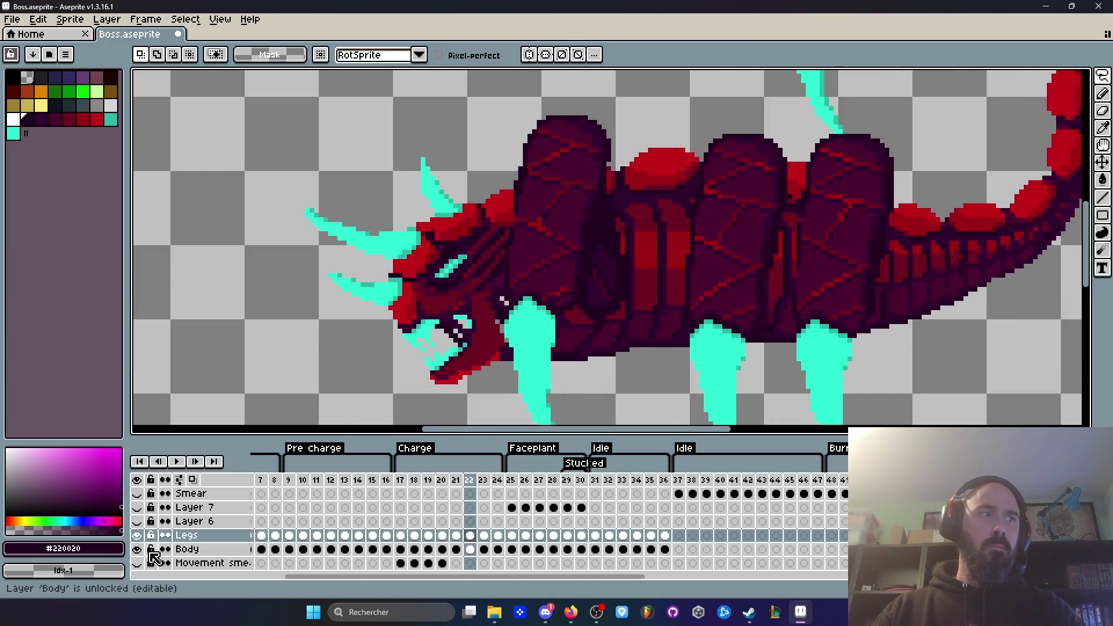
left_click(137, 549)
key("Right")
key("Right")
key("Right")
key("Left")
key("Left")
key("Left")
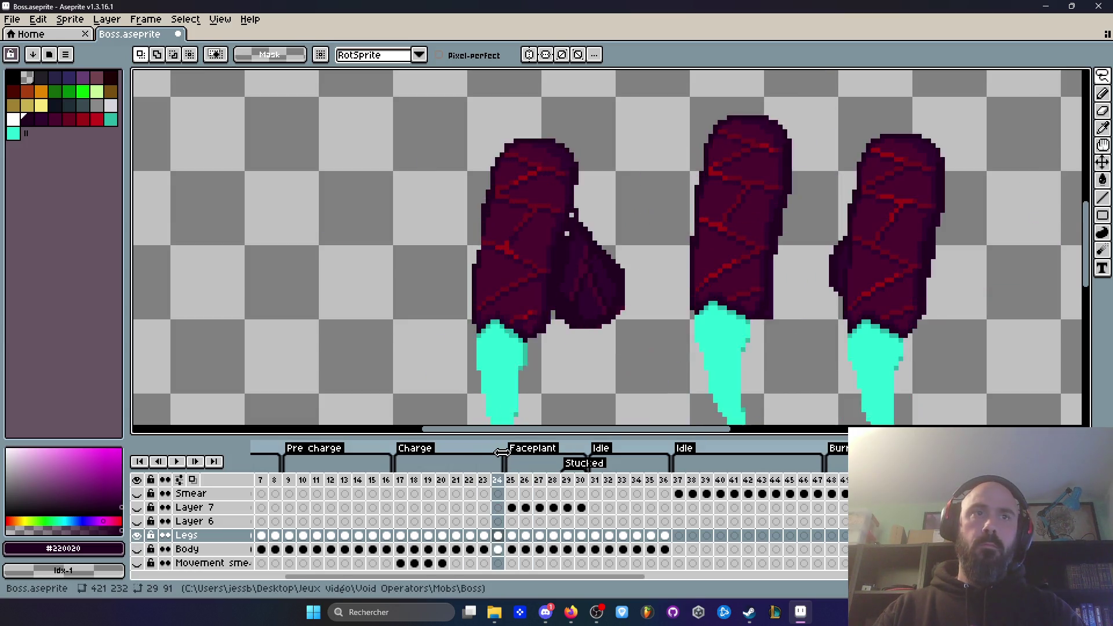
key("Left")
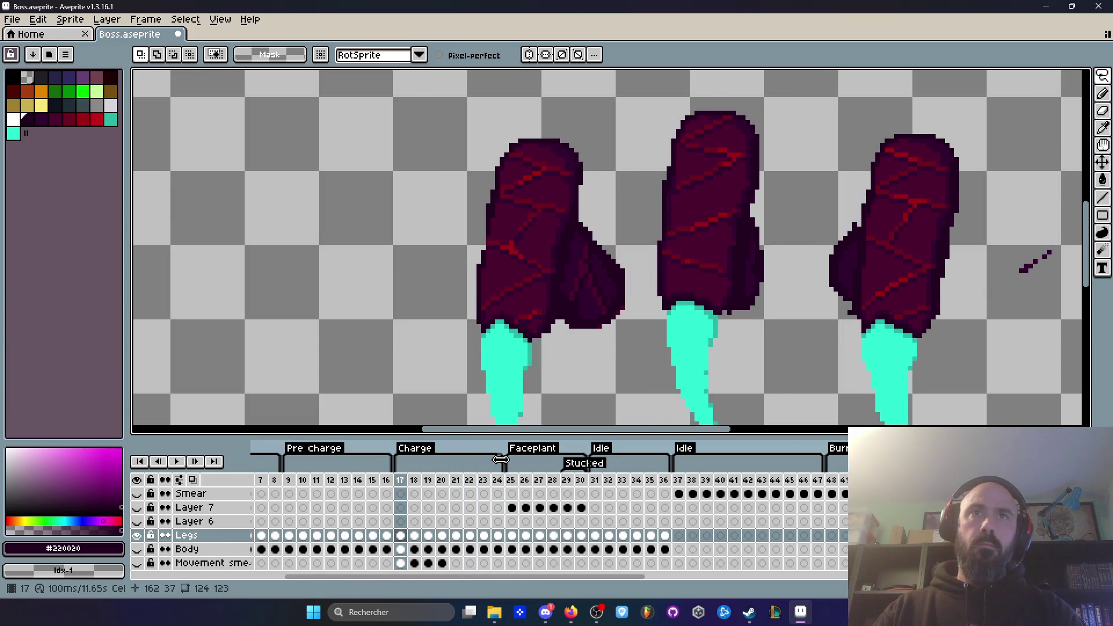
scroll(876, 225, "up", 2)
key("Right")
key("Left")
key("Right")
key("Left")
key("Right")
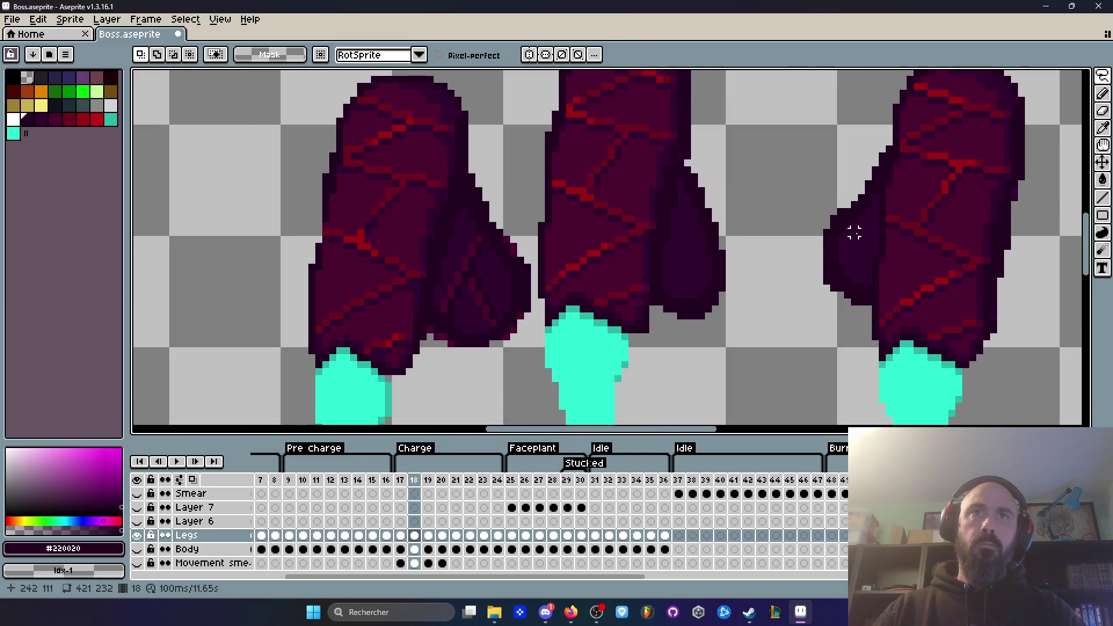
key("Left")
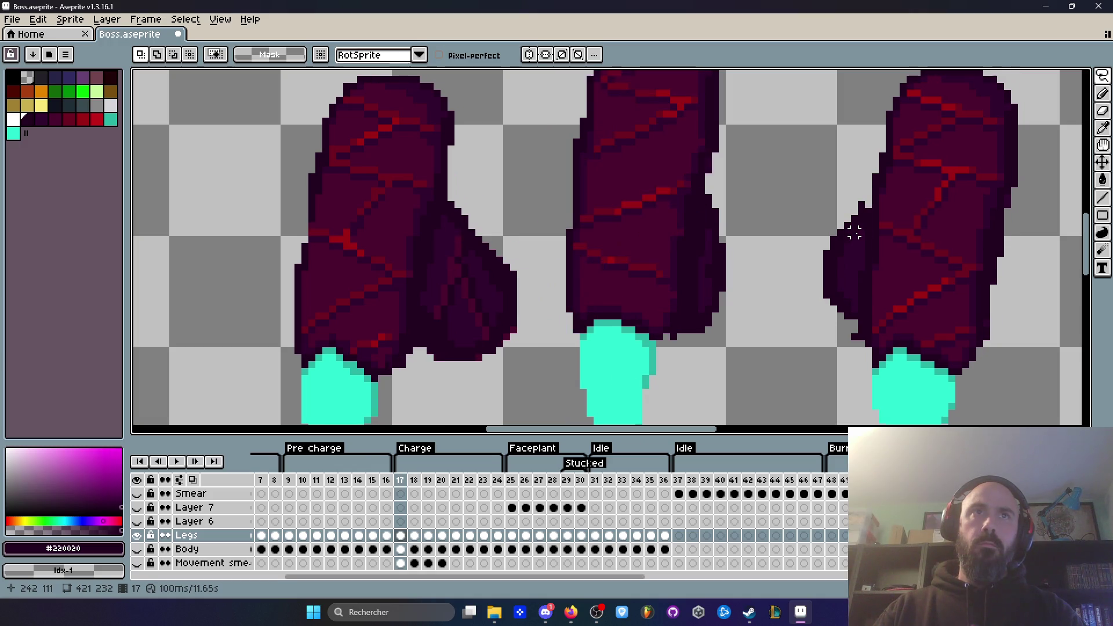
key("Right")
key("Right")
key("Return")
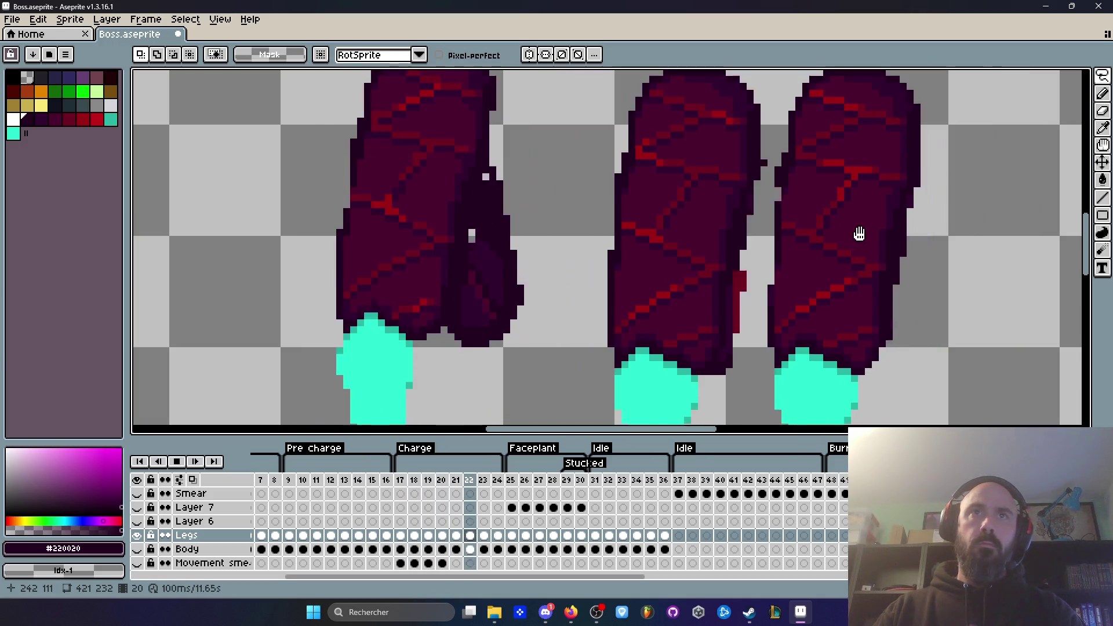
key("Return")
scroll(859, 222, "up", 3)
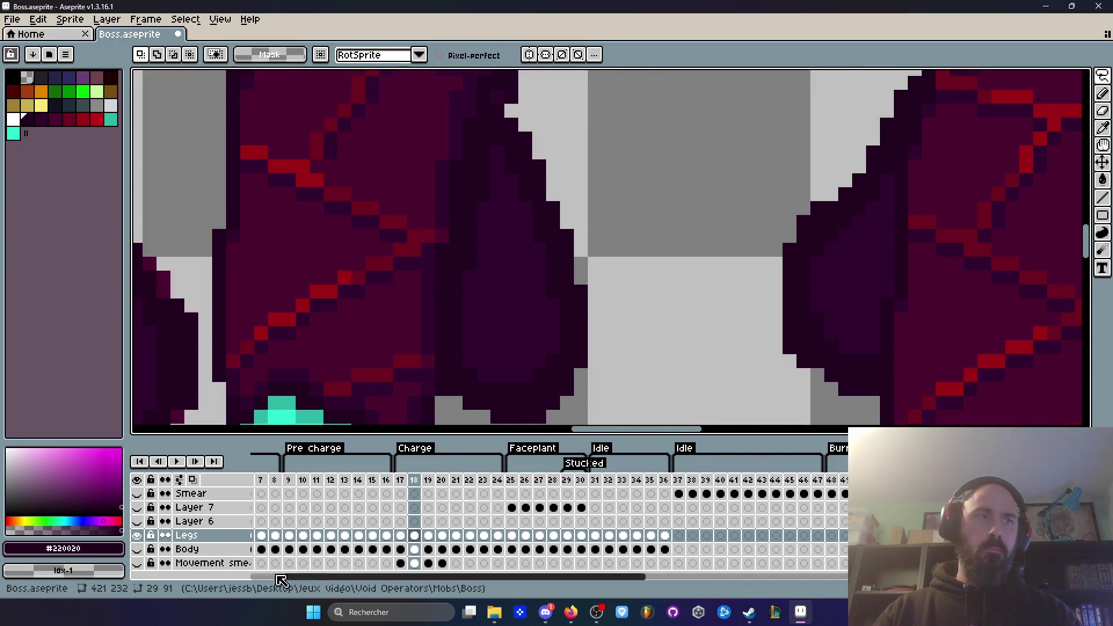
left_click(136, 549)
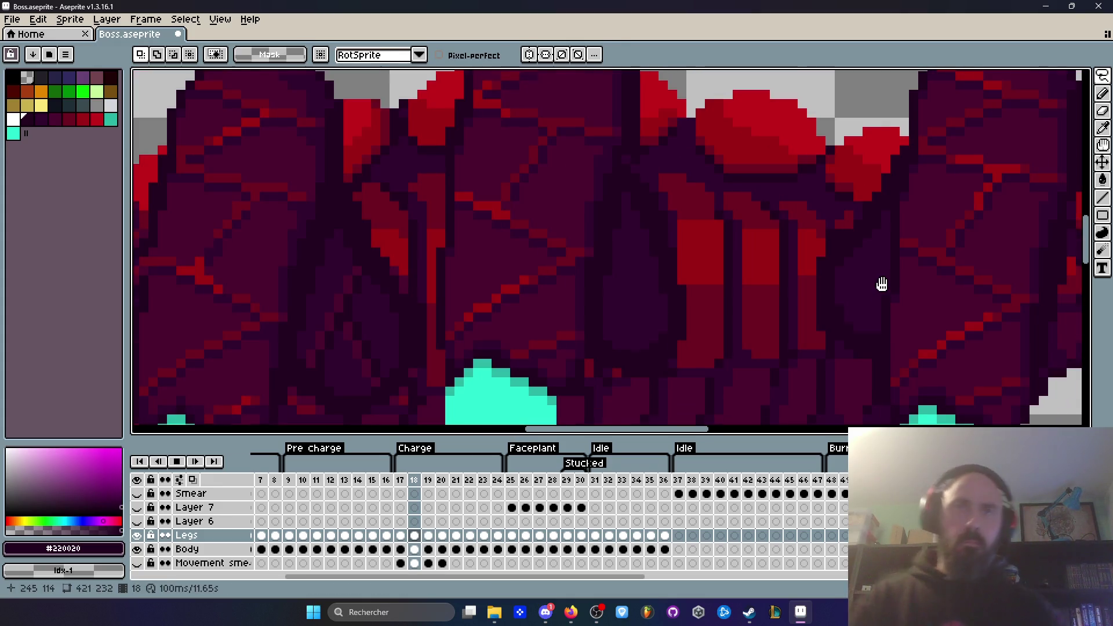
key("Return")
key("Return")
scroll(885, 289, "down", 3)
key("Return")
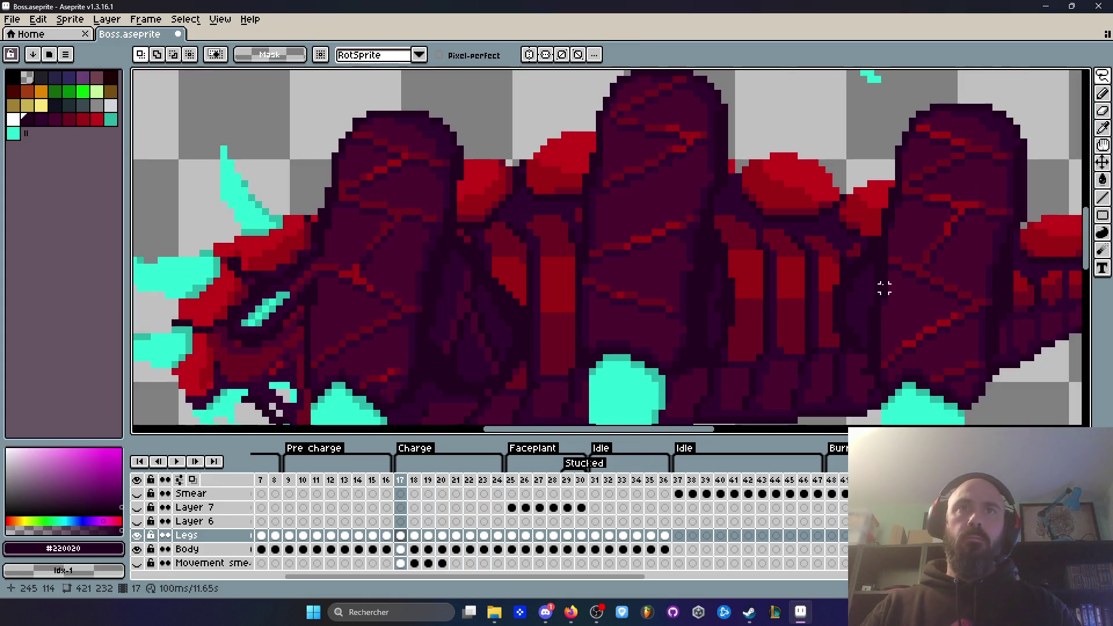
scroll(946, 296, "down", 1)
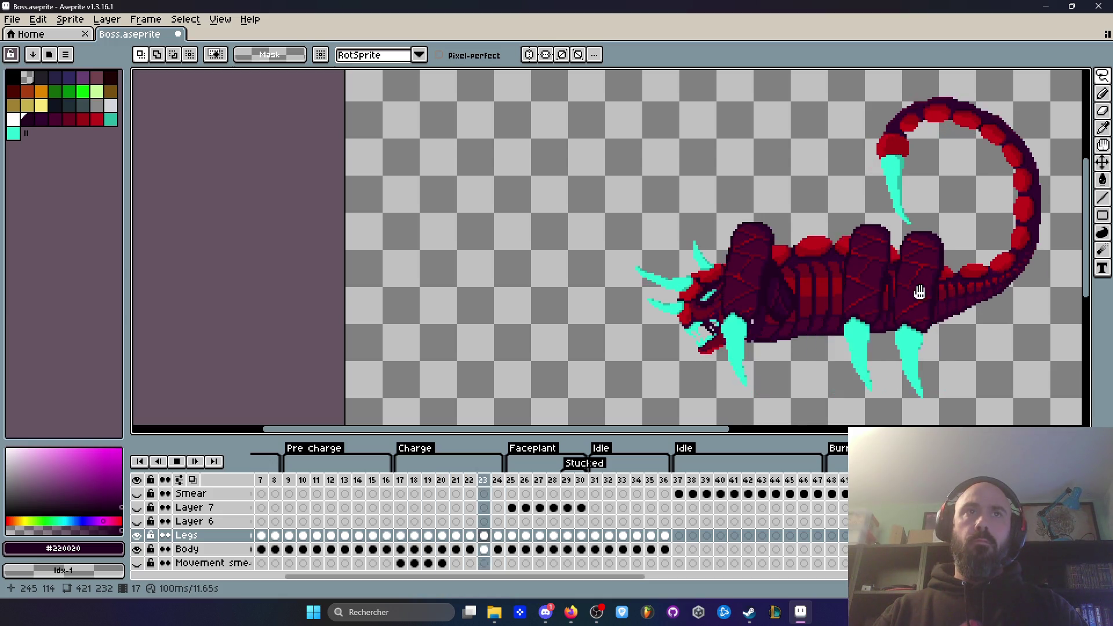
Stop playback and flip between charge frames 17 and 18 to compare the boss's poses.
key("Return")
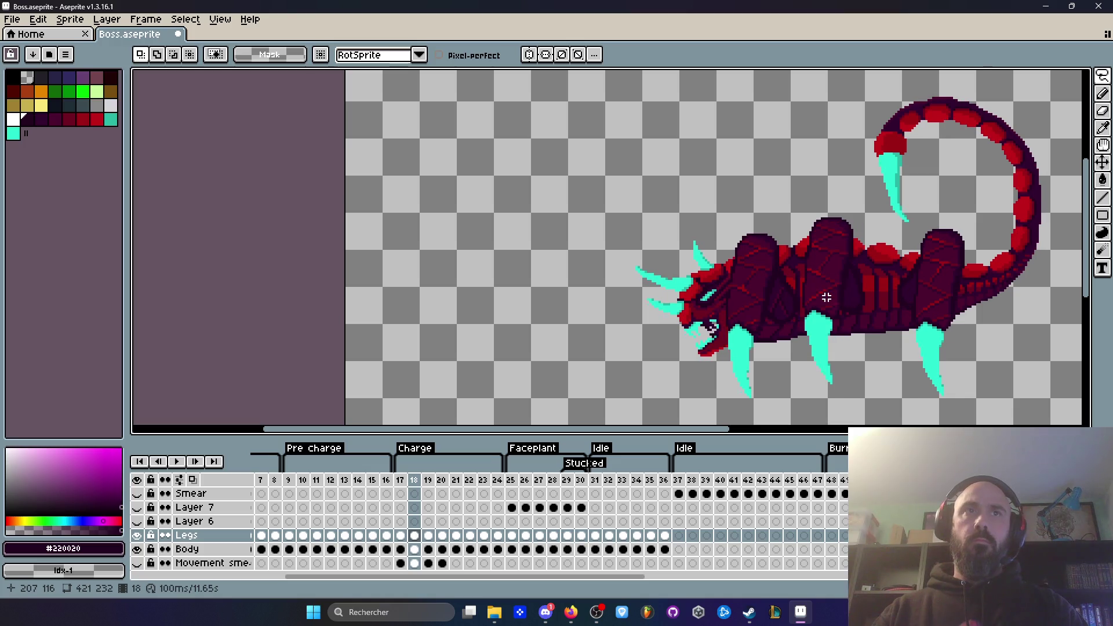
key("Left")
key("Right")
key("Right")
key("Right")
key("Left")
key("Left")
key("Left")
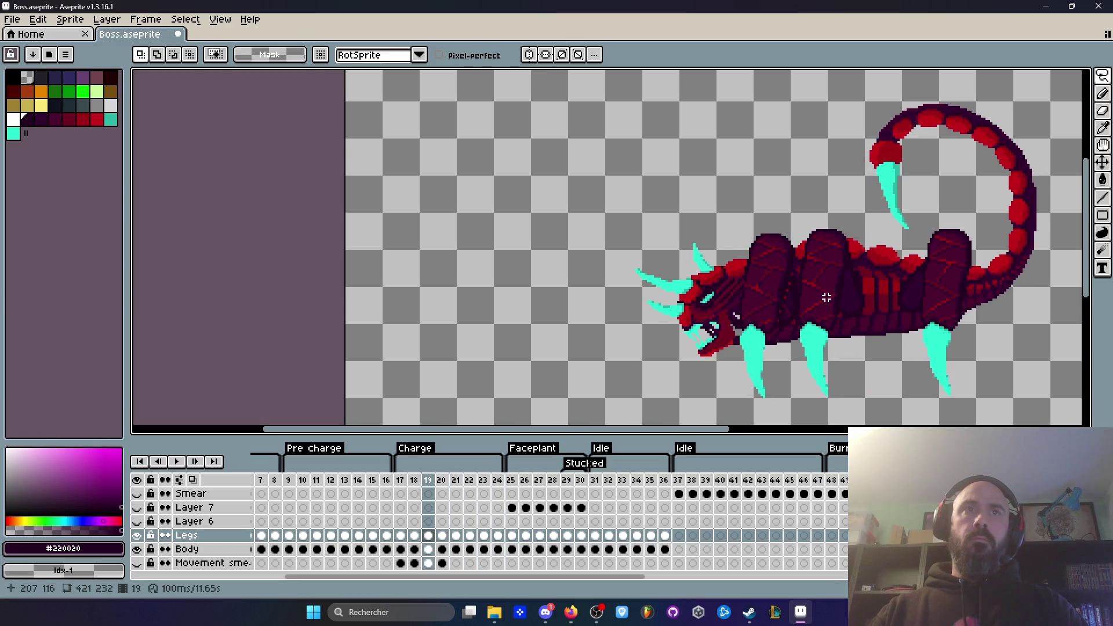
key("Left")
key("Left")
key("Right")
key("Left")
key("Right")
key("Right")
key("Right")
key("Right")
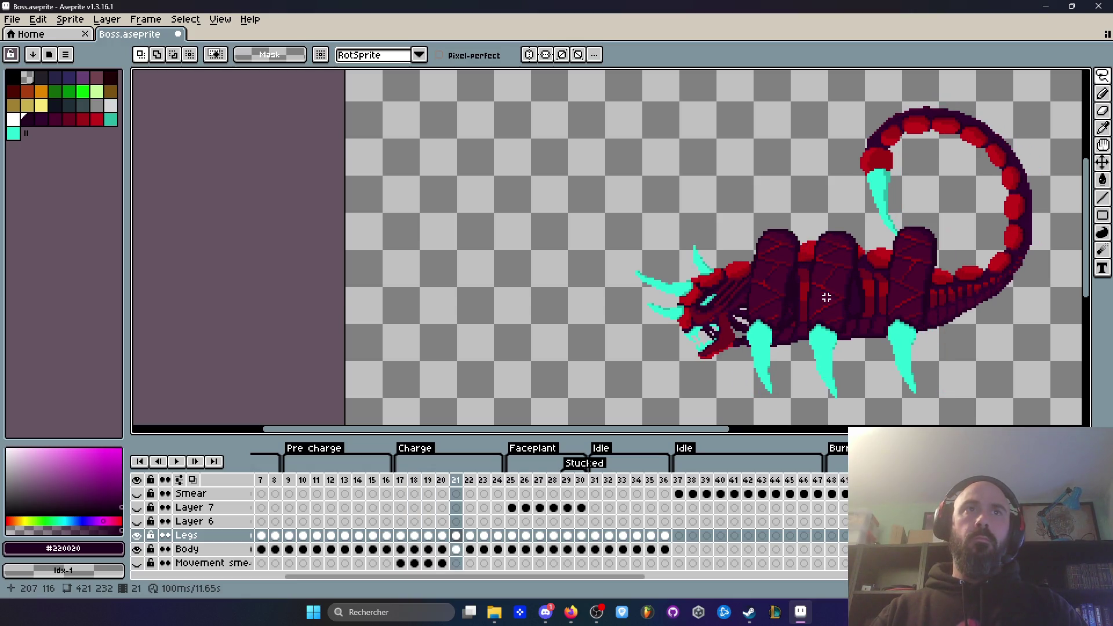
key("Right")
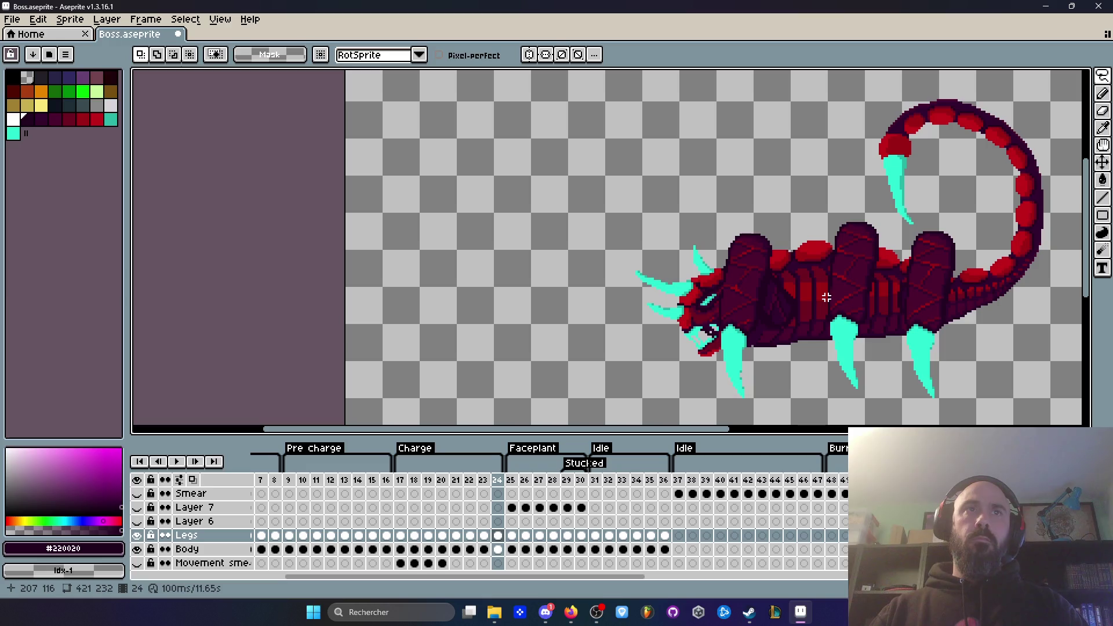
left_click(403, 481)
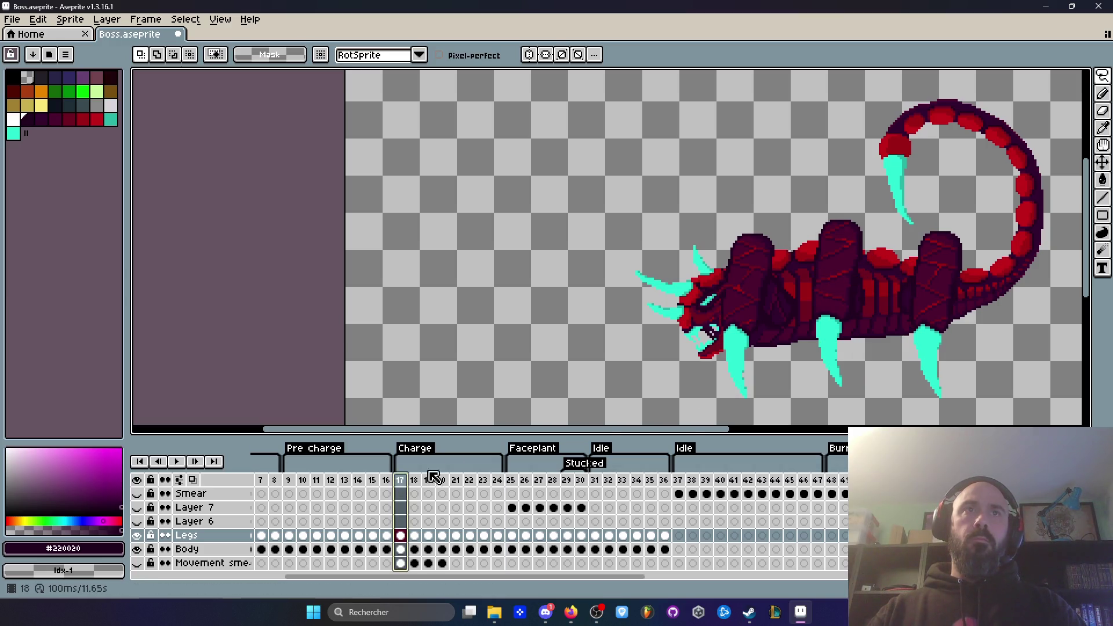
left_click(414, 481)
key("Left")
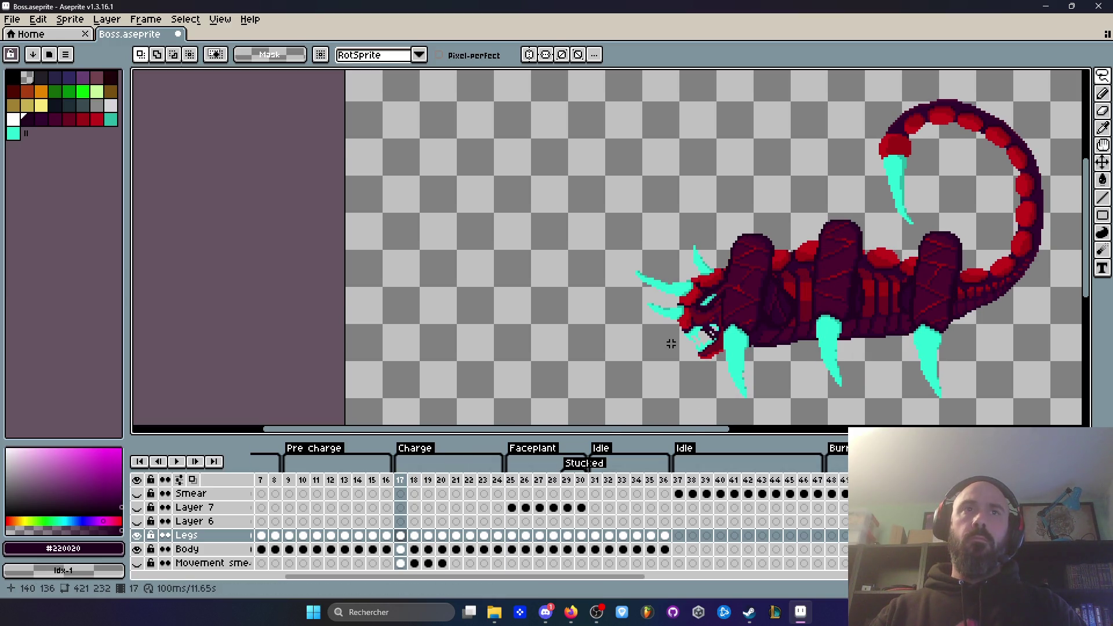
key("Right")
key("Left")
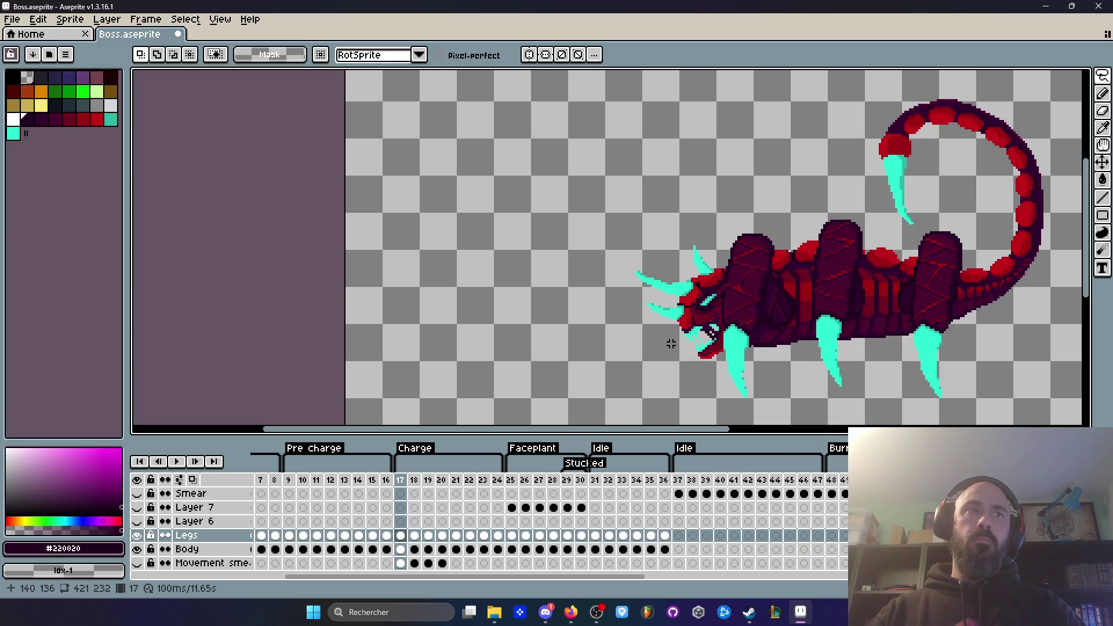
Select the boss sprite on frame 17's Body cel, shift it slightly, and replay to check.
scroll(785, 305, "down", 1)
key("m")
left_click_drag(660, 157, 980, 376)
left_click(401, 550)
scroll(845, 316, "up", 3)
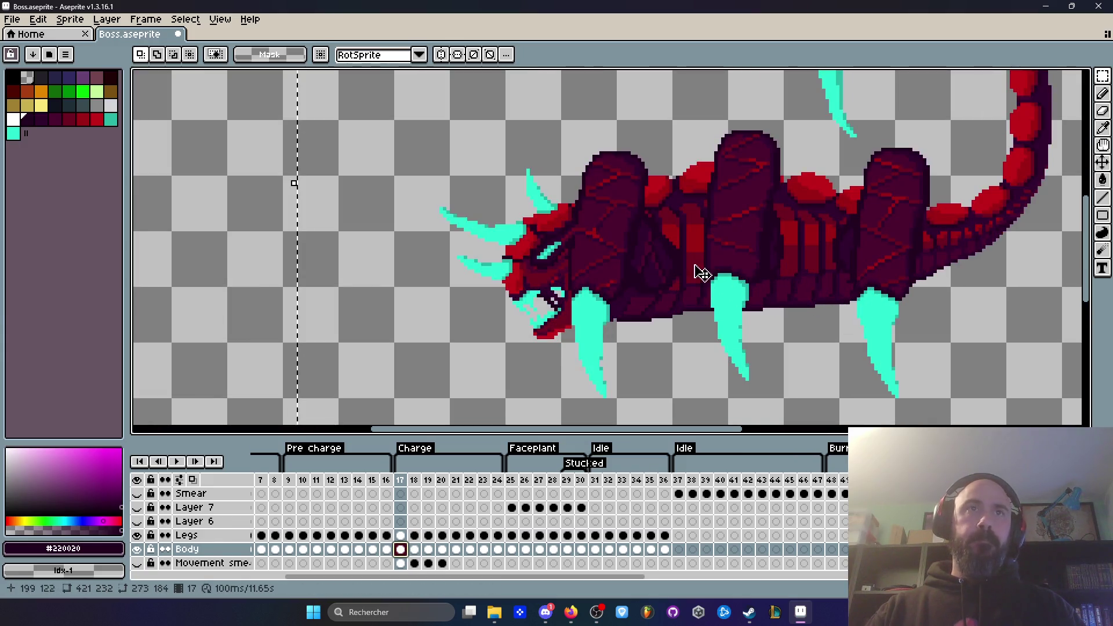
left_click(676, 253)
key("Return")
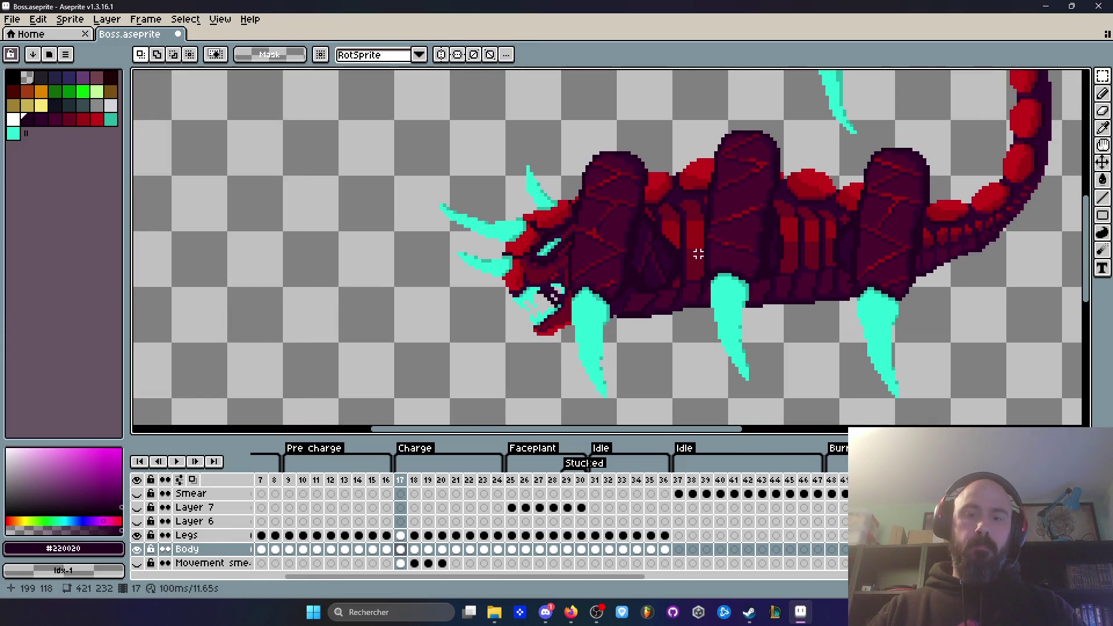
key("Return")
key("Return")
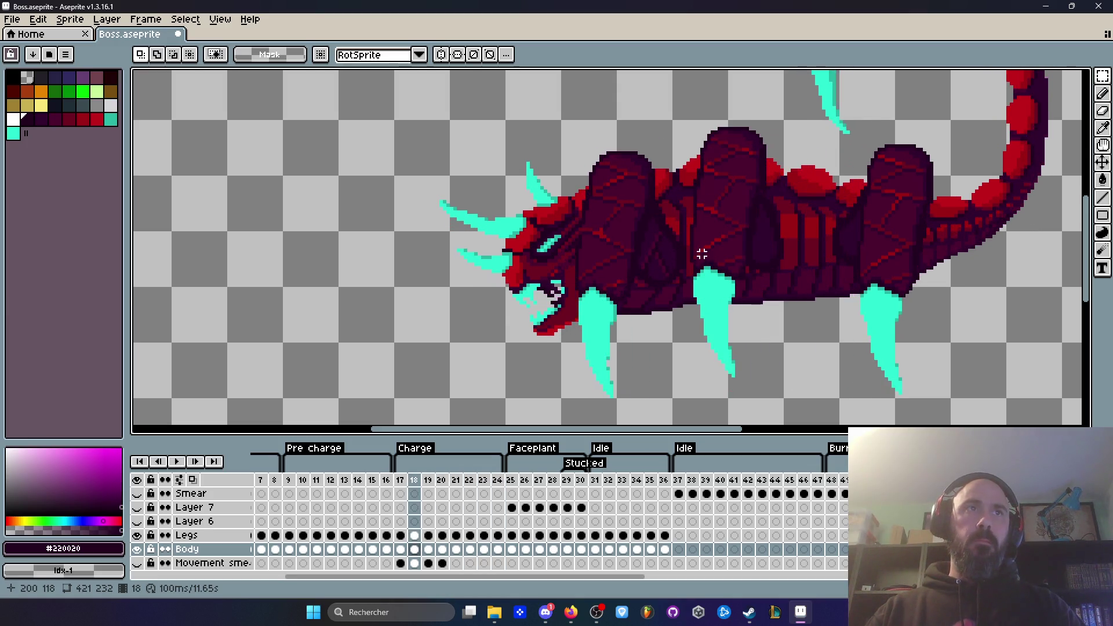
key("Left")
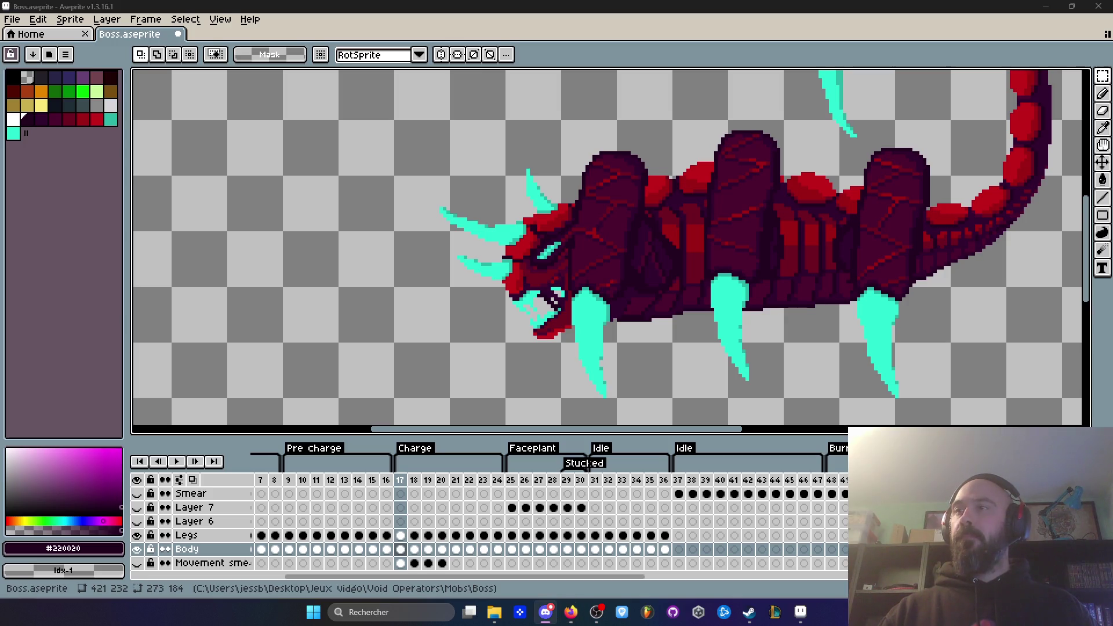
Play the Charge animation from frame 16, stop it, and zoom into the body.
scroll(667, 290, "down", 2)
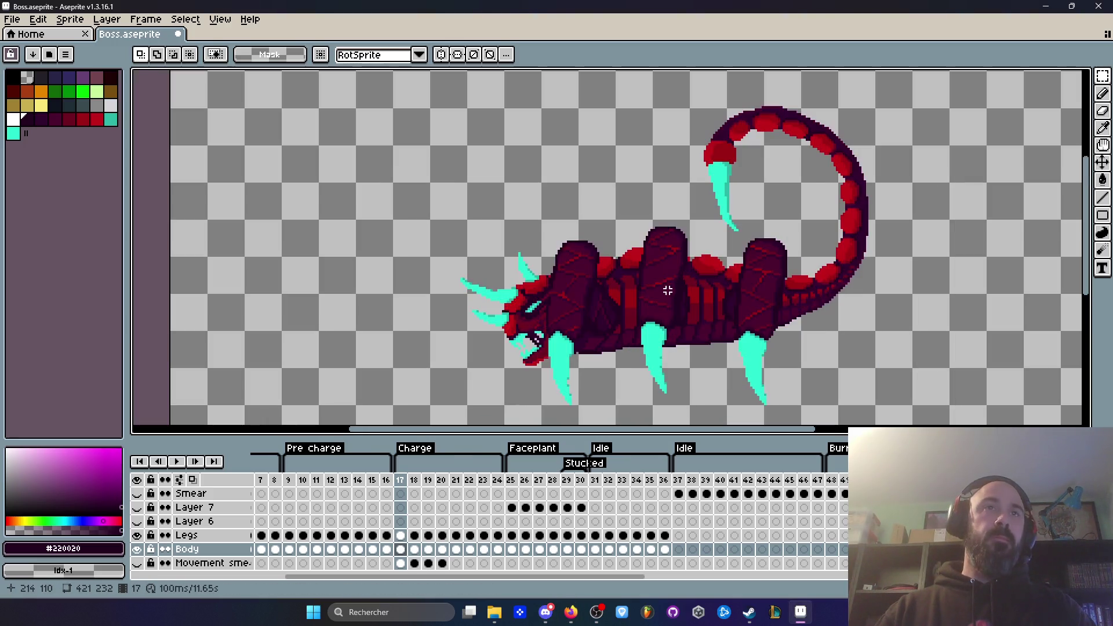
key("Left")
key("Return")
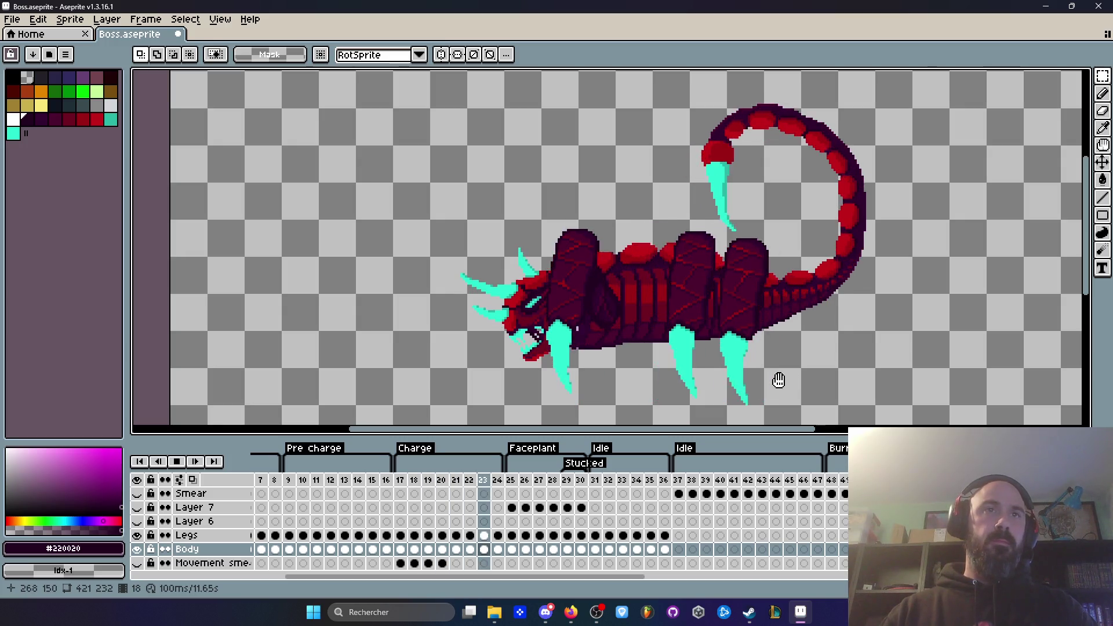
scroll(726, 331, "up", 1)
scroll(727, 335, "up", 1)
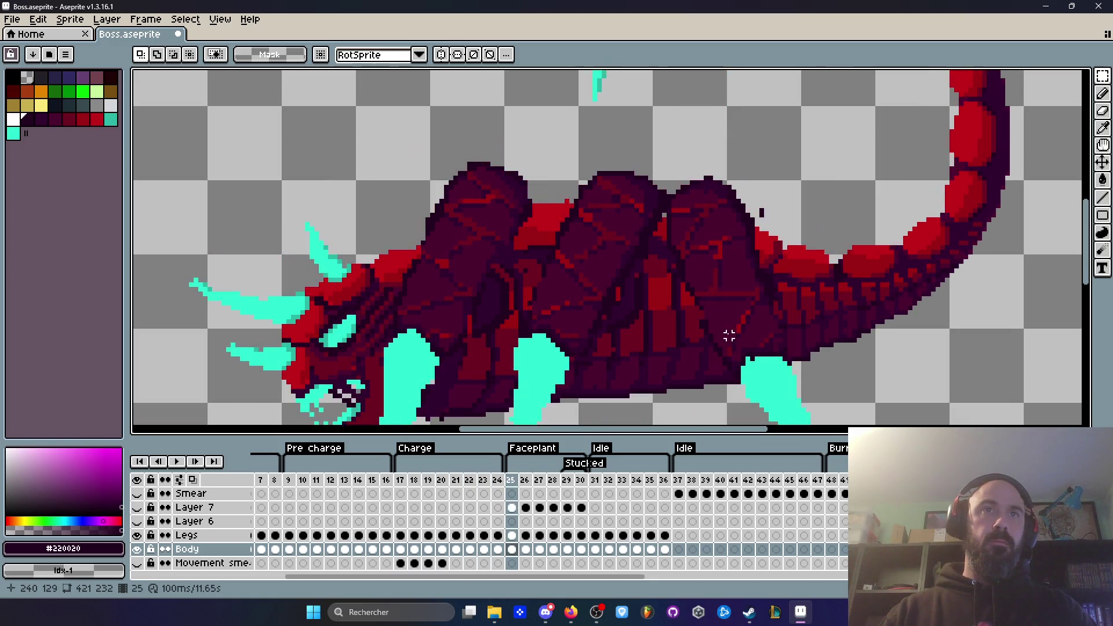
key("Return")
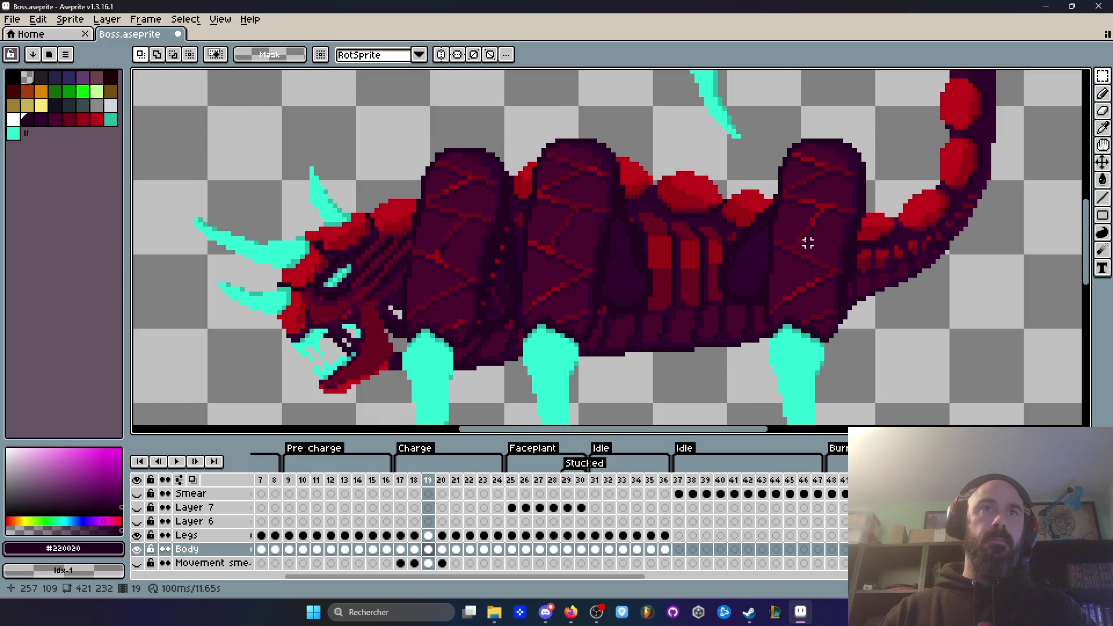
scroll(750, 240, "up", 1)
scroll(750, 240, "up", 1)
Eyedrop the dark purple #32002f, return to the pencil, and make the Legs layer active.
key("i")
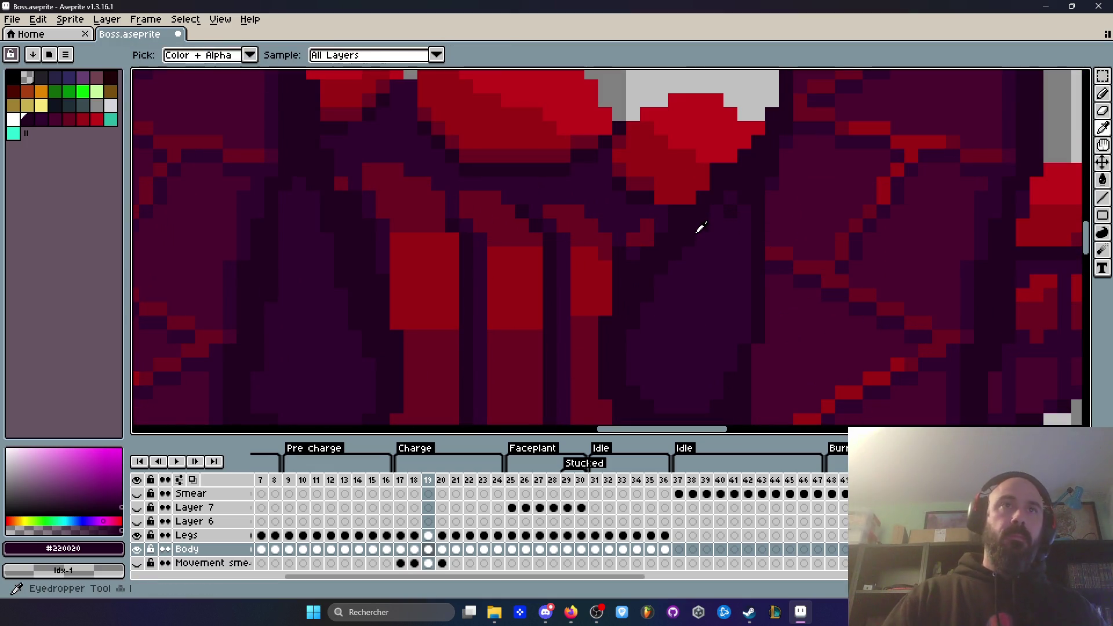
key("b")
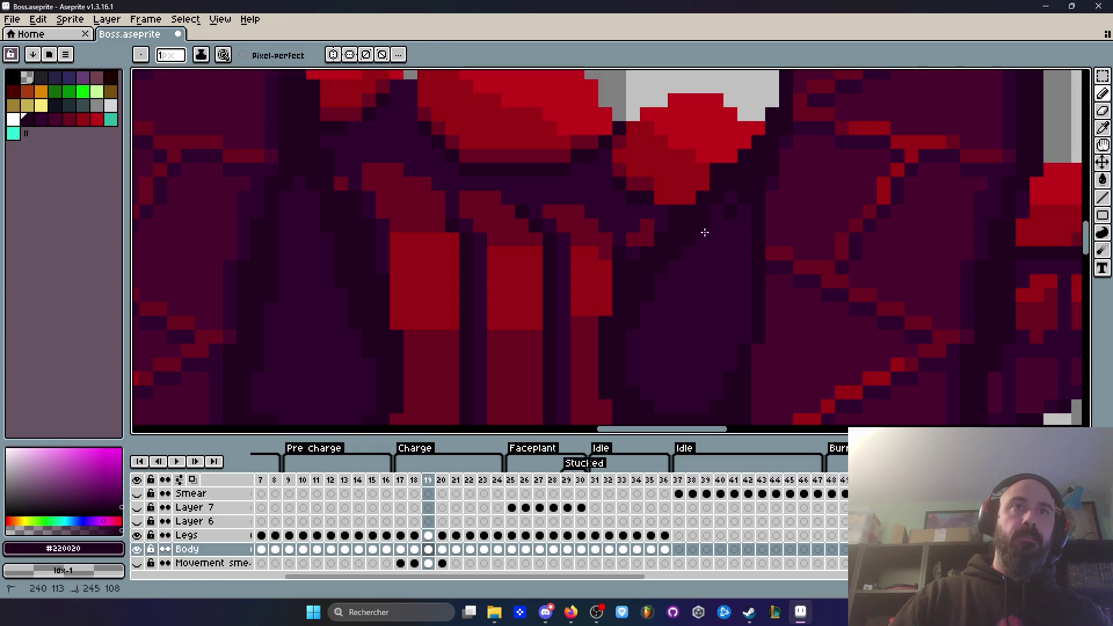
key("Up")
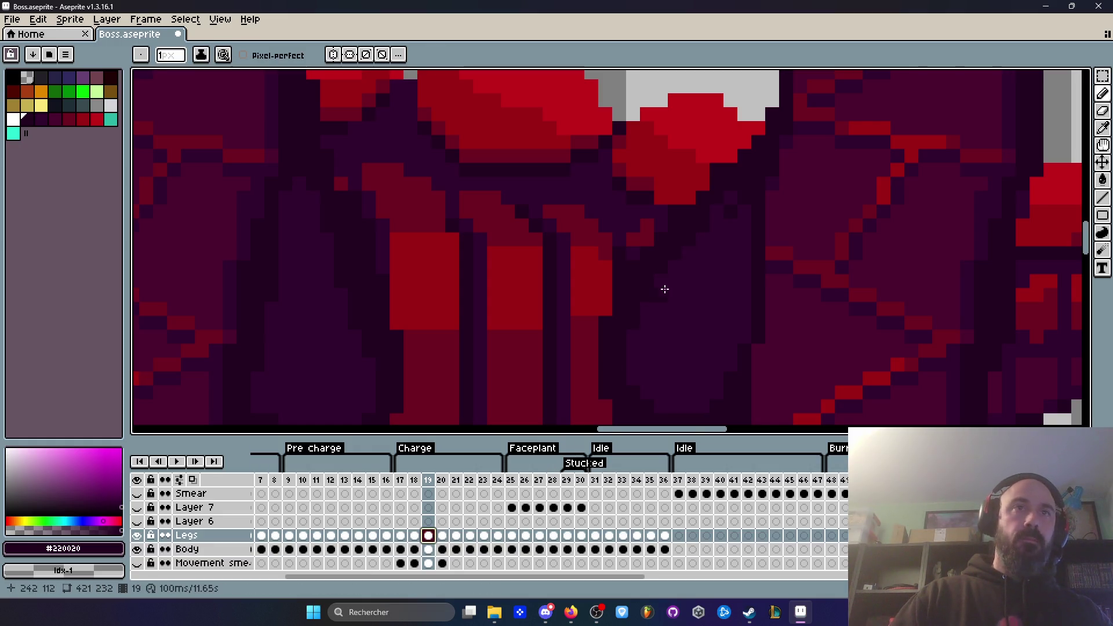
key("Left")
scroll(732, 196, "down", 2)
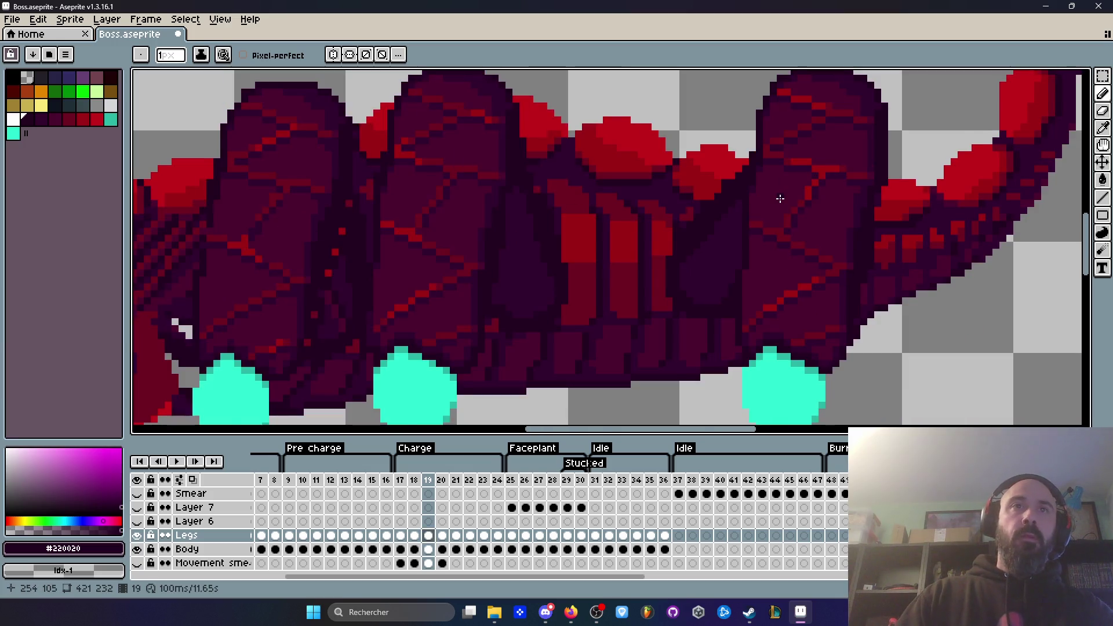
key("Right")
key("Right")
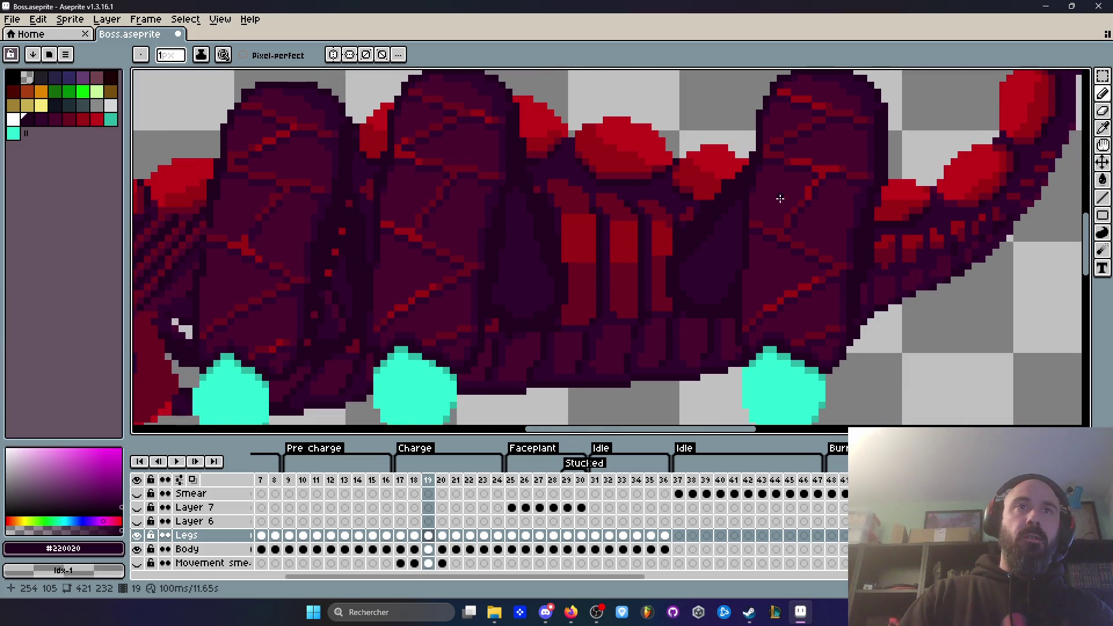
Play through to frame 24, then compare frames 18 and 19 before settling on 19.
key("Return")
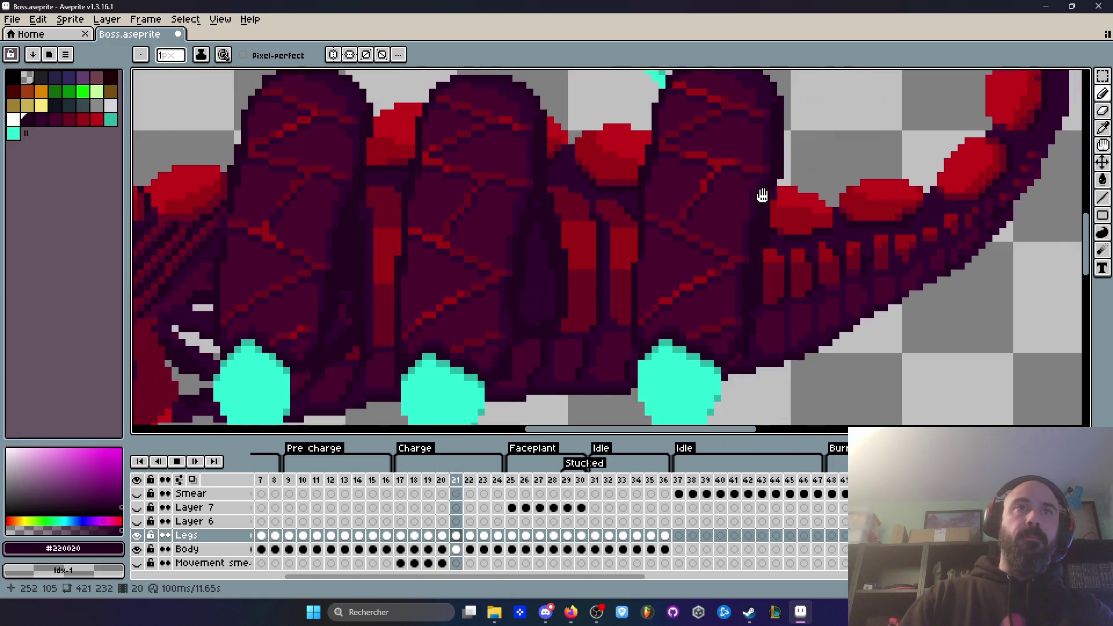
key("Return")
key("Left")
key("Left")
key("Left")
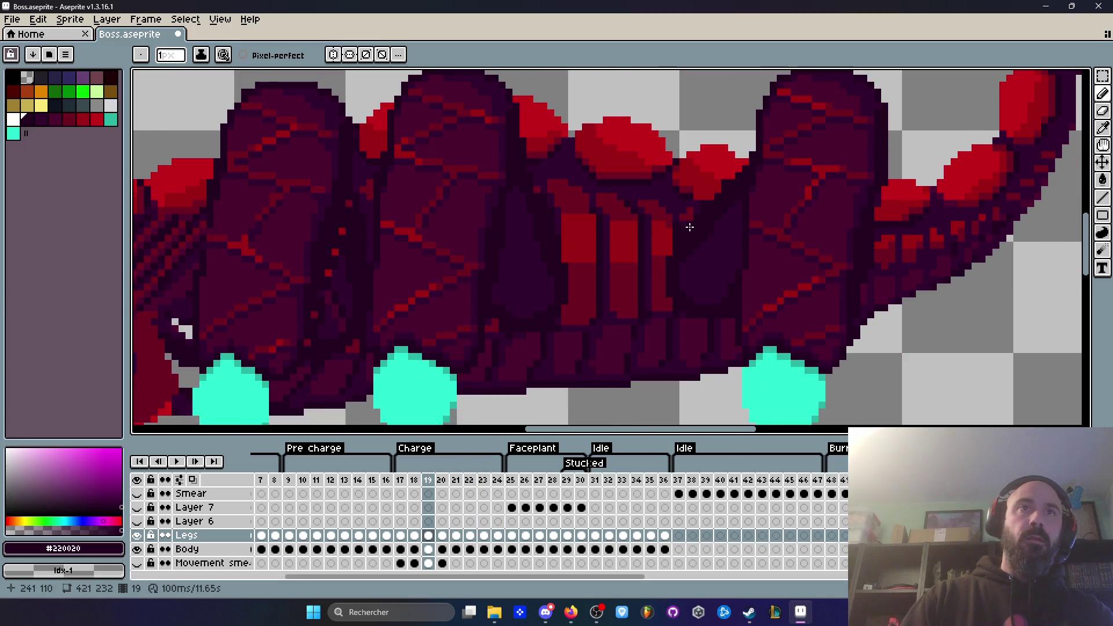
scroll(731, 197, "up", 1)
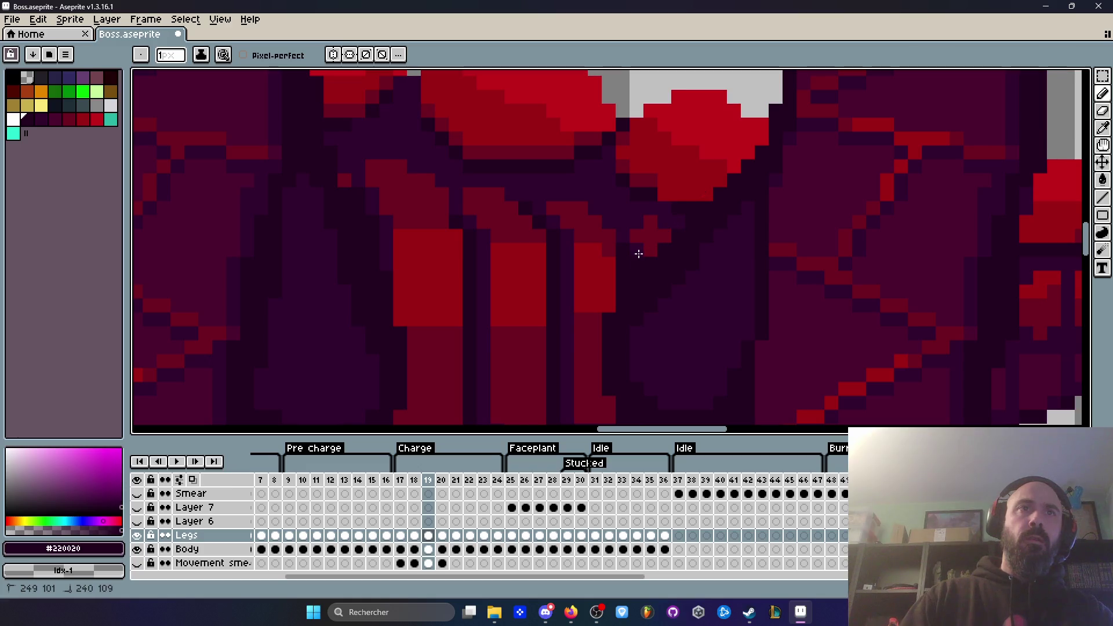
key("Left")
scroll(653, 244, "down", 2)
key("Right")
key("Left")
key("Left")
key("Right")
key("Right")
Replay the Charge animation, then flip between frames 17 and 18 to compare.
key("Return")
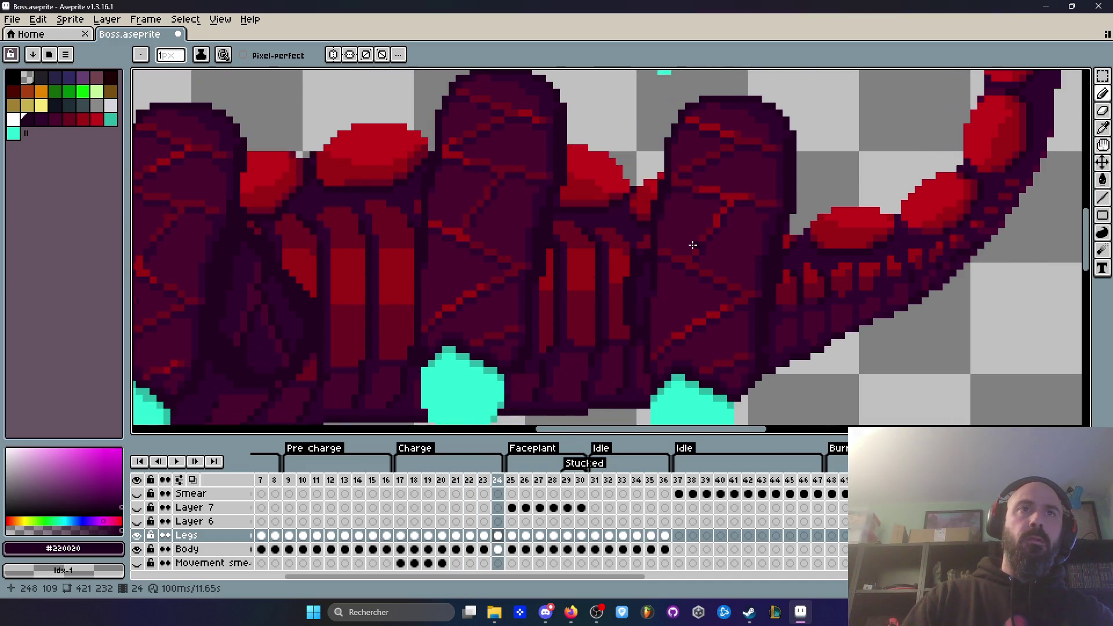
key("Return")
key("Left")
key("Left")
key("Left")
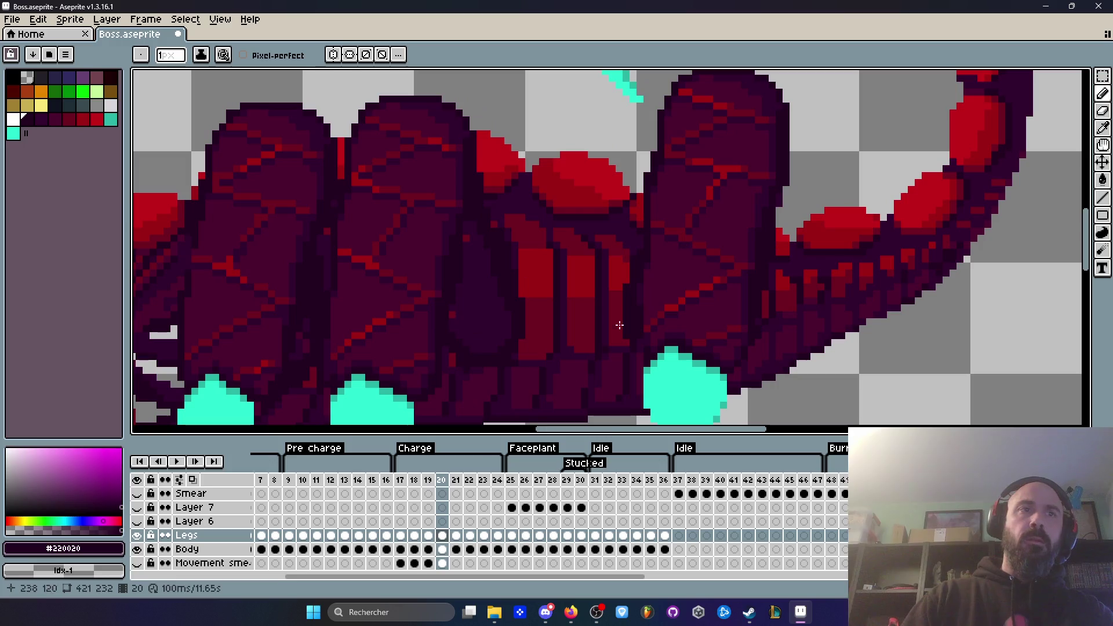
left_click(400, 480)
key("Right")
key("Left")
key("Right")
key("Left")
key("Right")
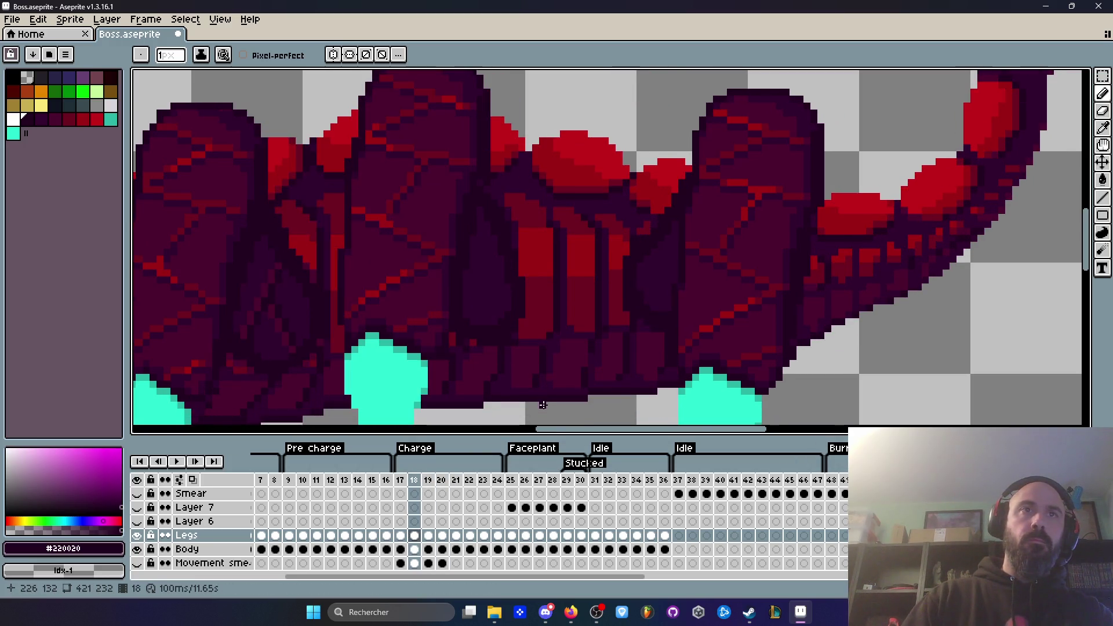
Replay the animation, stopping on frame 17, and step between frames 16 and 18.
scroll(698, 208, "up", 2)
left_click(703, 179)
key("Return")
scroll(812, 276, "down", 1)
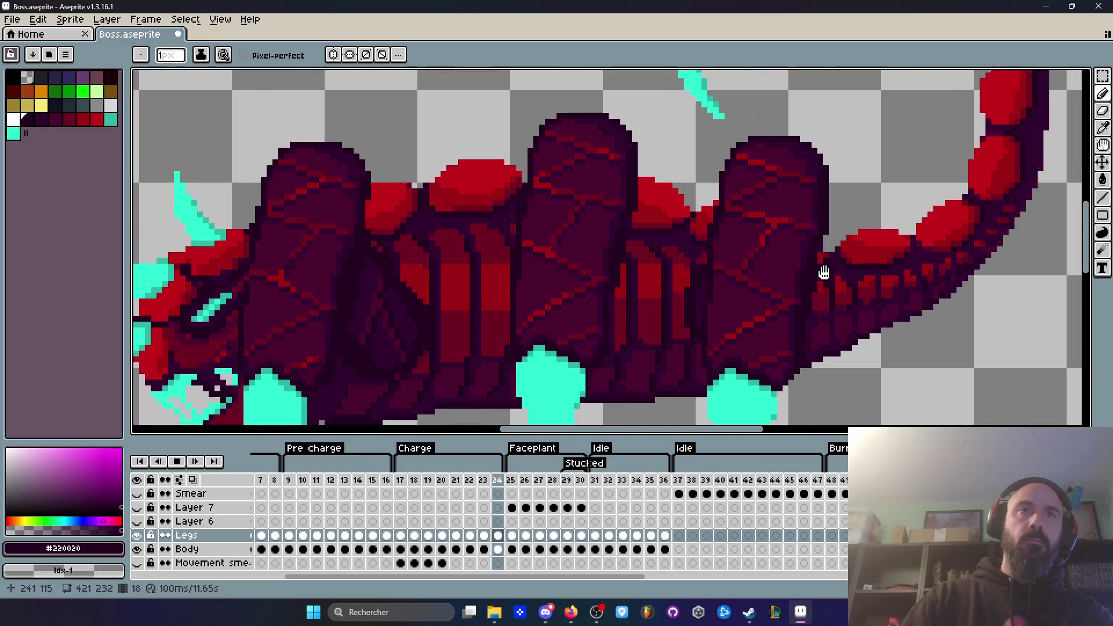
key("Return")
key("Left")
key("Right")
key("Right")
Zoom in and step through frames 16 to 19 to compare the body poses.
scroll(718, 302, "up", 2)
key("Left")
key("Right")
key("Left")
scroll(712, 261, "up", 1)
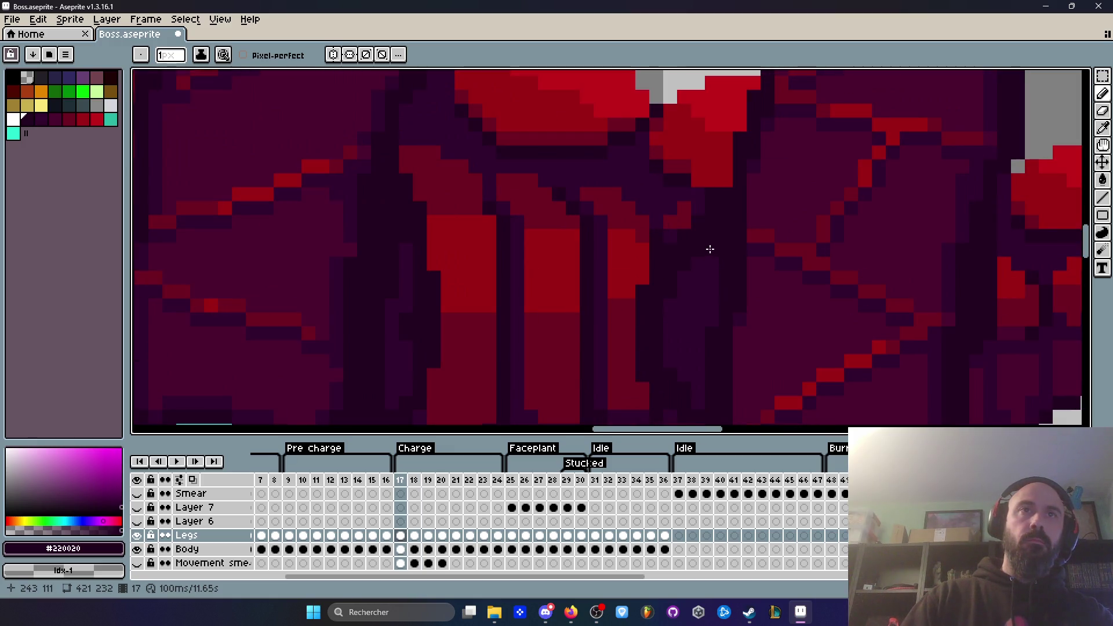
scroll(690, 270, "down", 1)
scroll(694, 342, "up", 1)
key("Left")
key("Right")
key("Right")
key("Right")
key("Left")
key("Right")
Play to frame 24, select the frame 17 column, and make Layer 6 active.
key("Return")
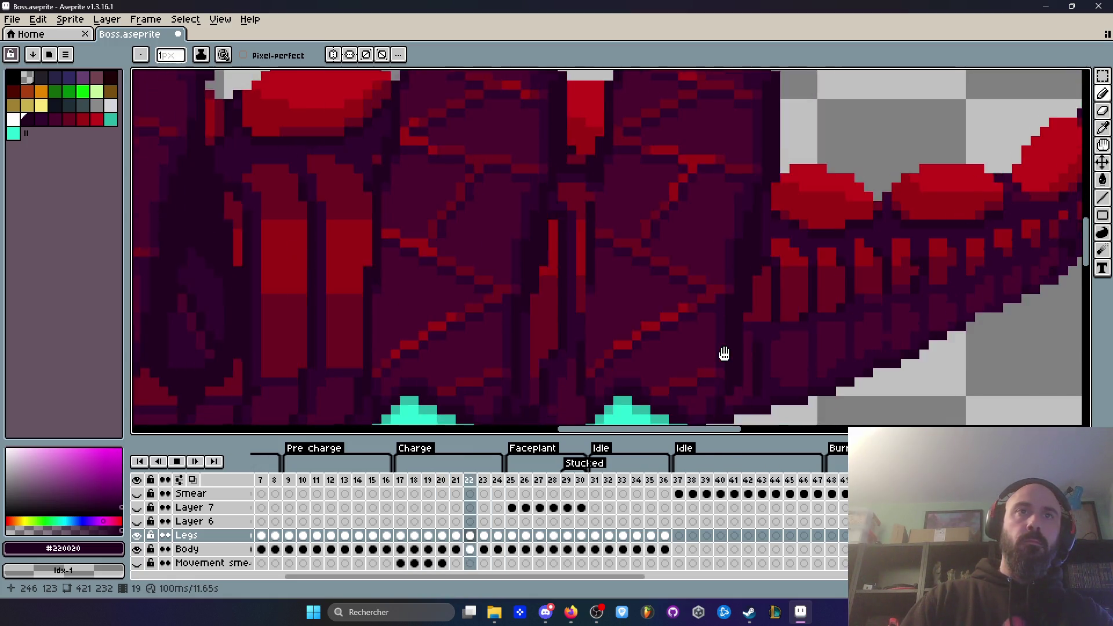
key("Return")
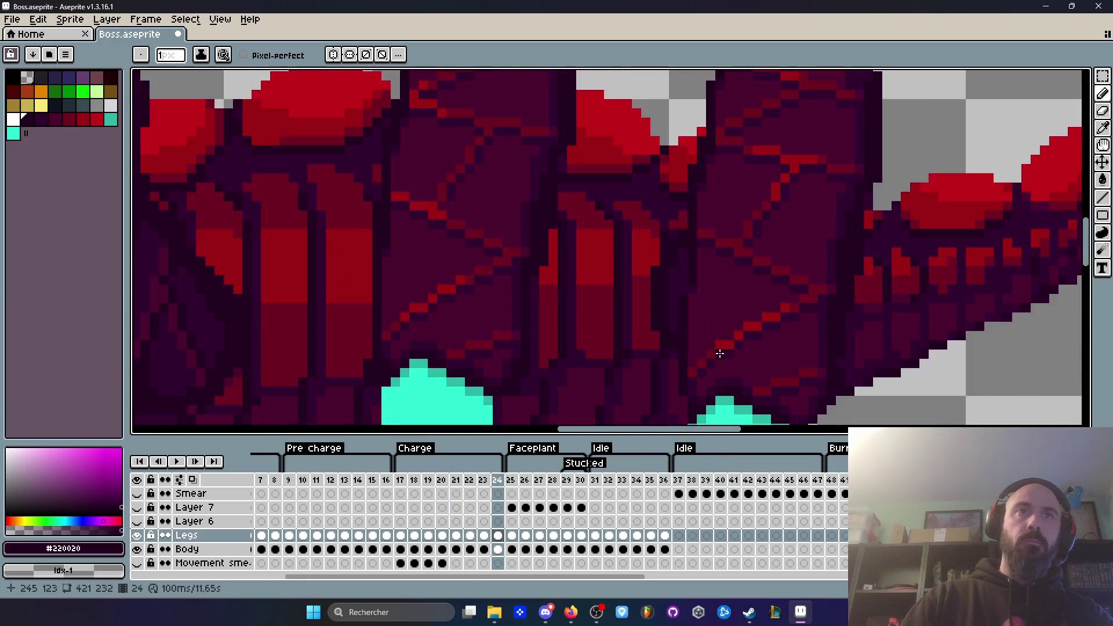
key("Left")
key("Left")
left_click(405, 483)
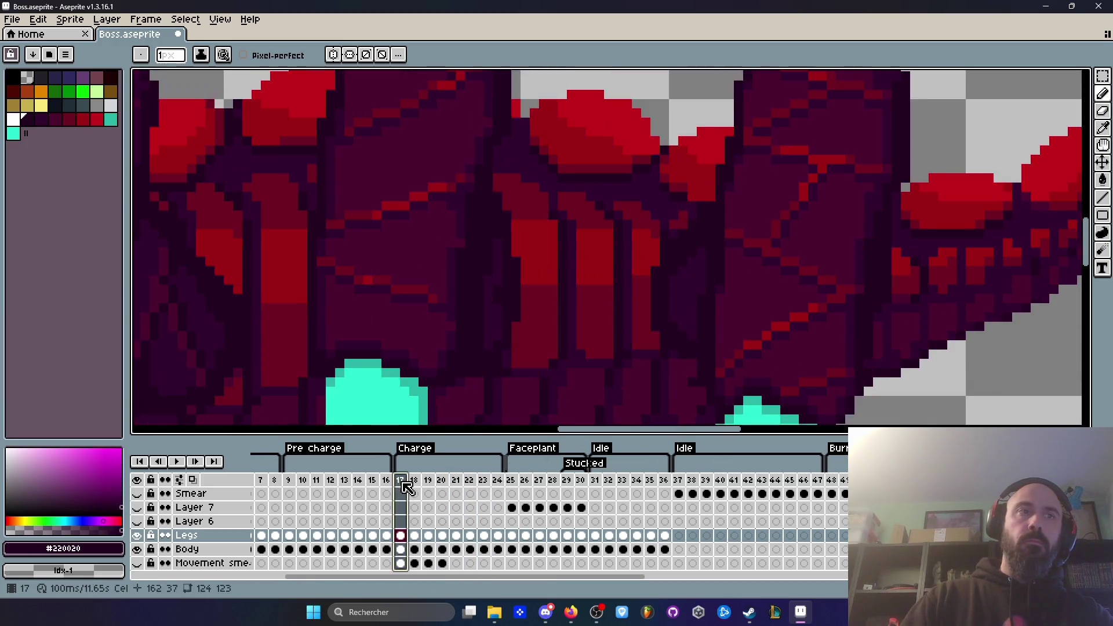
key("Right")
key("Right")
key("Right")
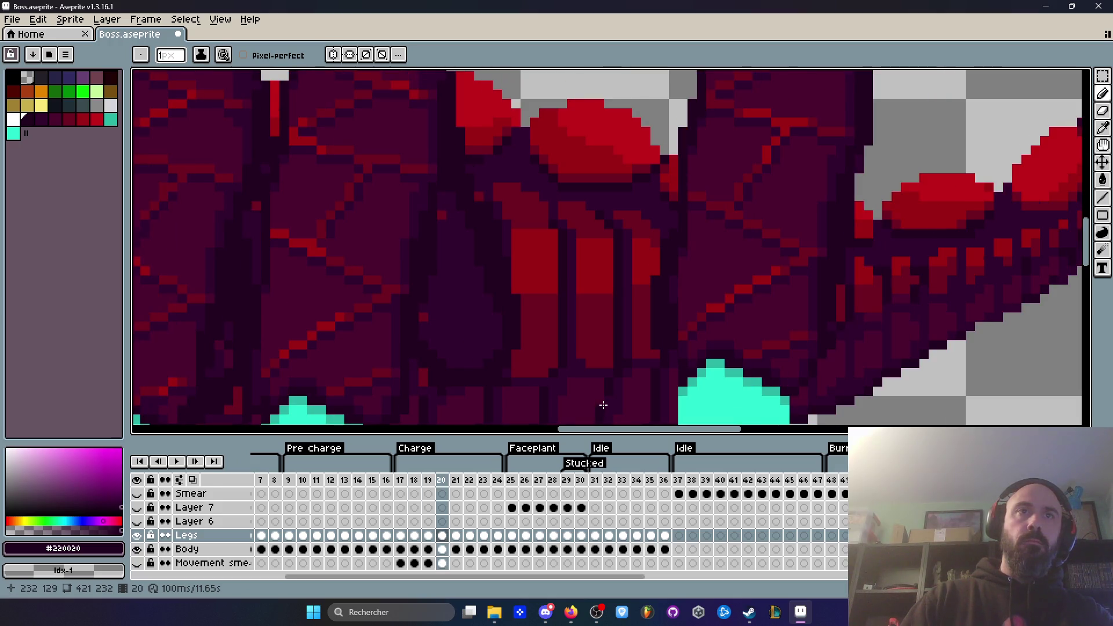
key("Up")
key("Left")
key("Left")
key("Left")
key("Right")
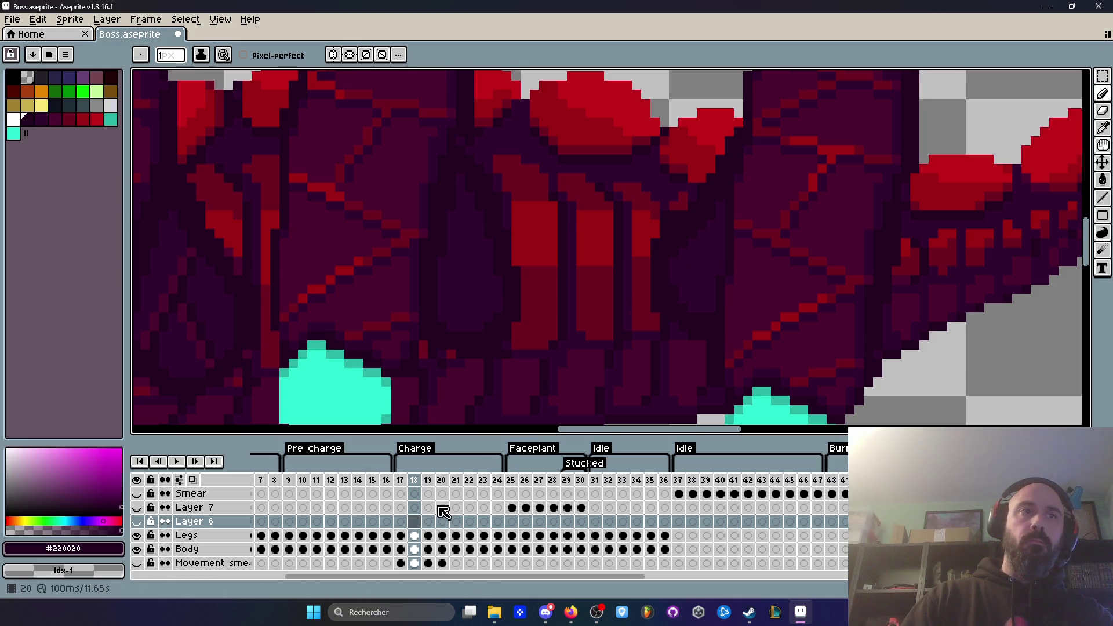
Switch to the Body then Legs layer at frame 18 and check poses around frame 21.
left_click(416, 550)
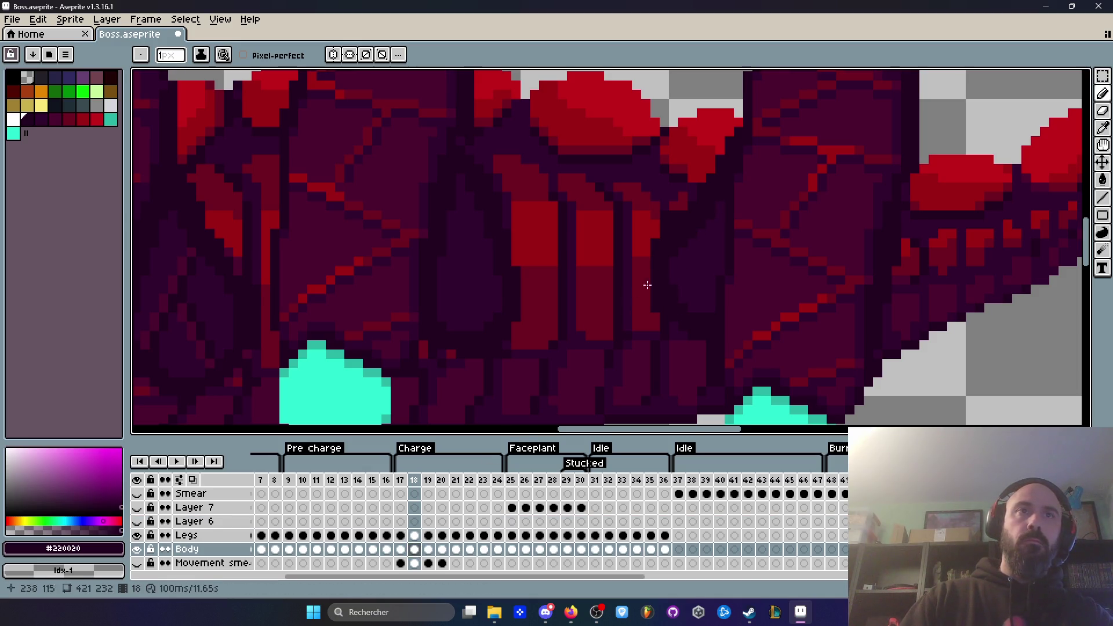
key("Up")
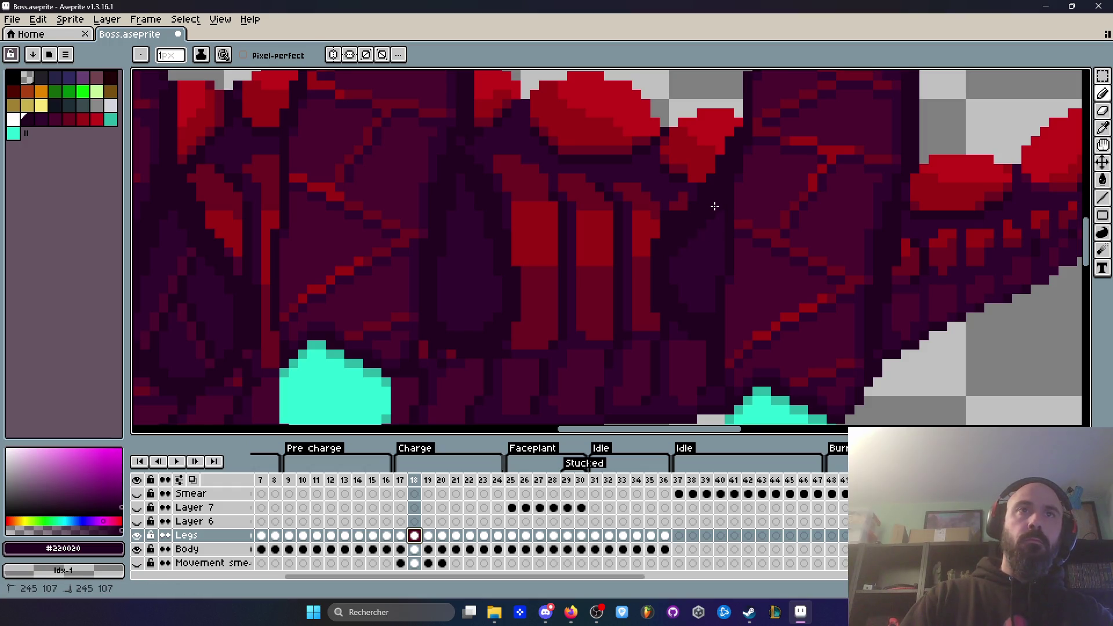
key("Return")
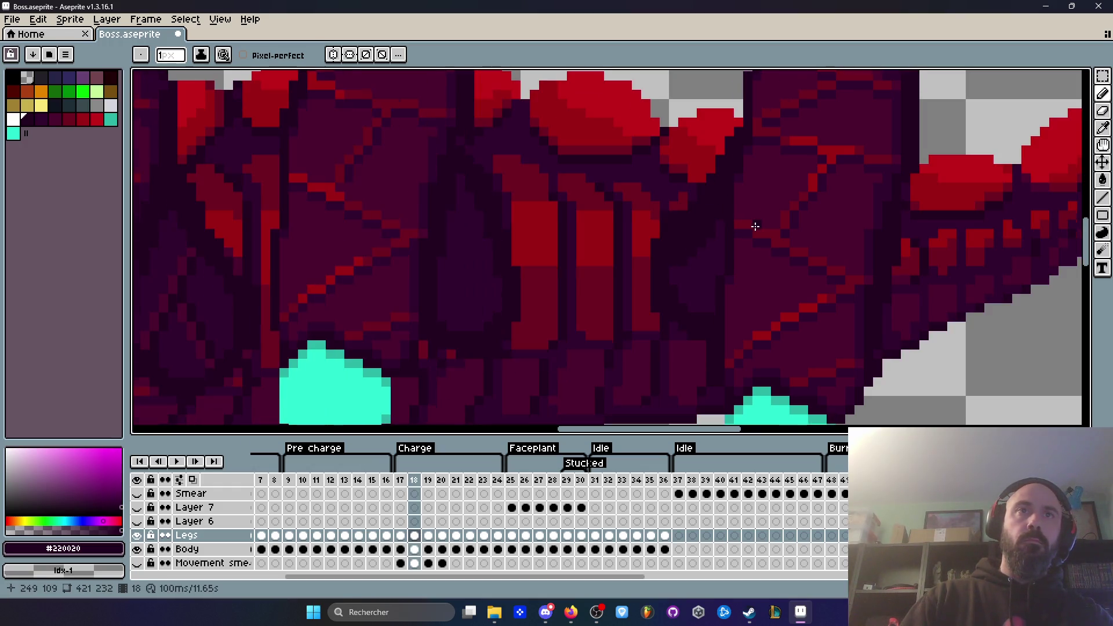
scroll(763, 214, "down", 1)
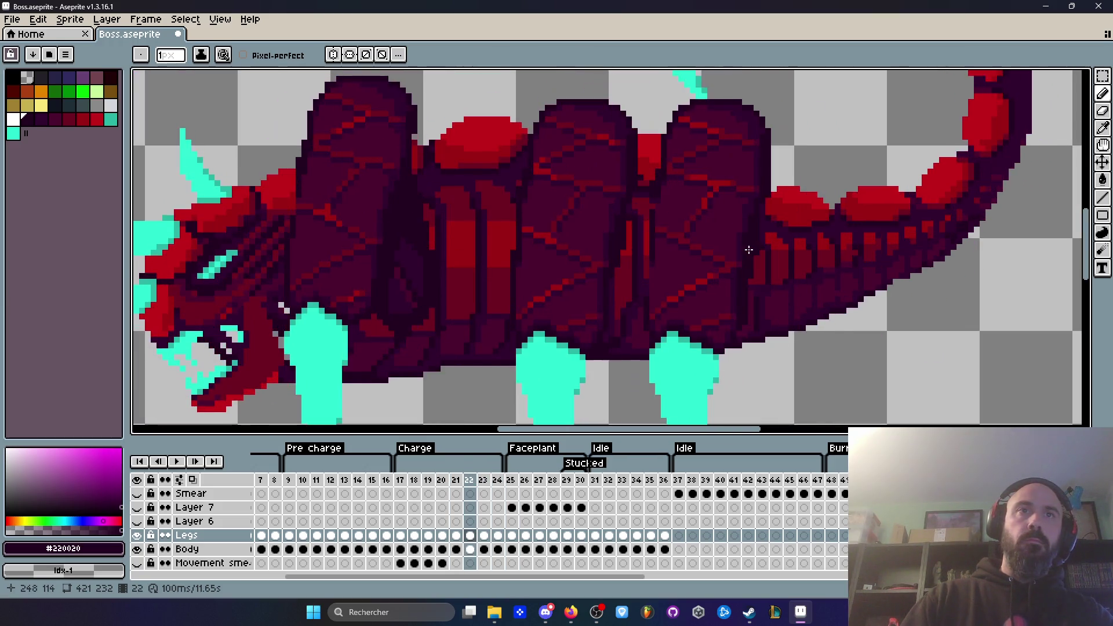
key("Return")
key("Left")
key("Left")
key("Left")
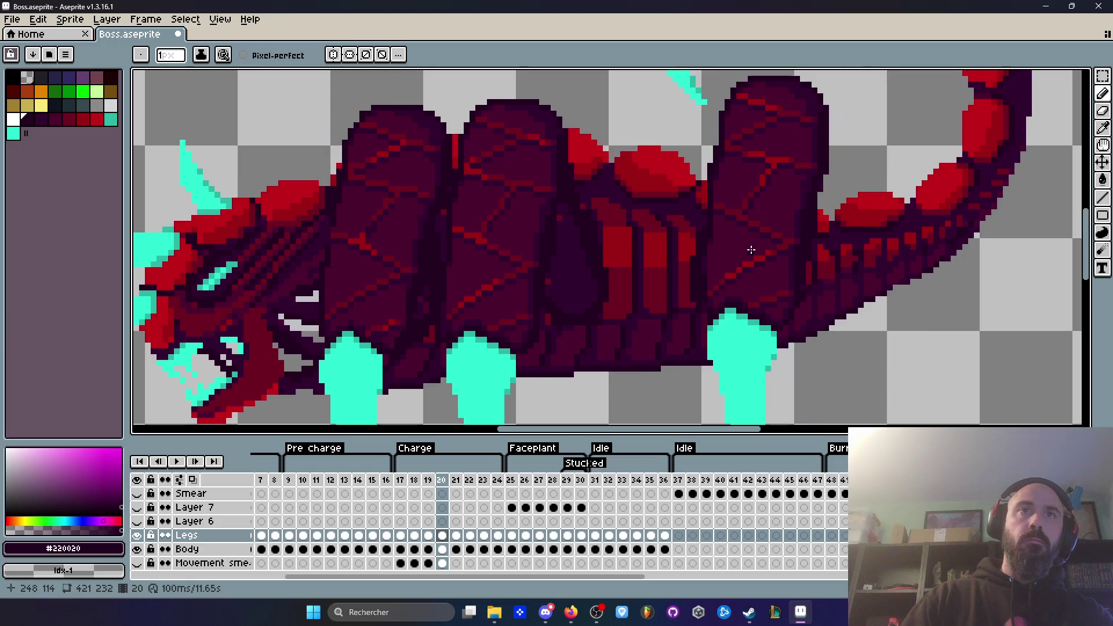
key("Right")
key("Right")
key("Left")
key("Left")
Zoom around the scorpion and play the Charge animation again.
scroll(752, 250, "up", 2)
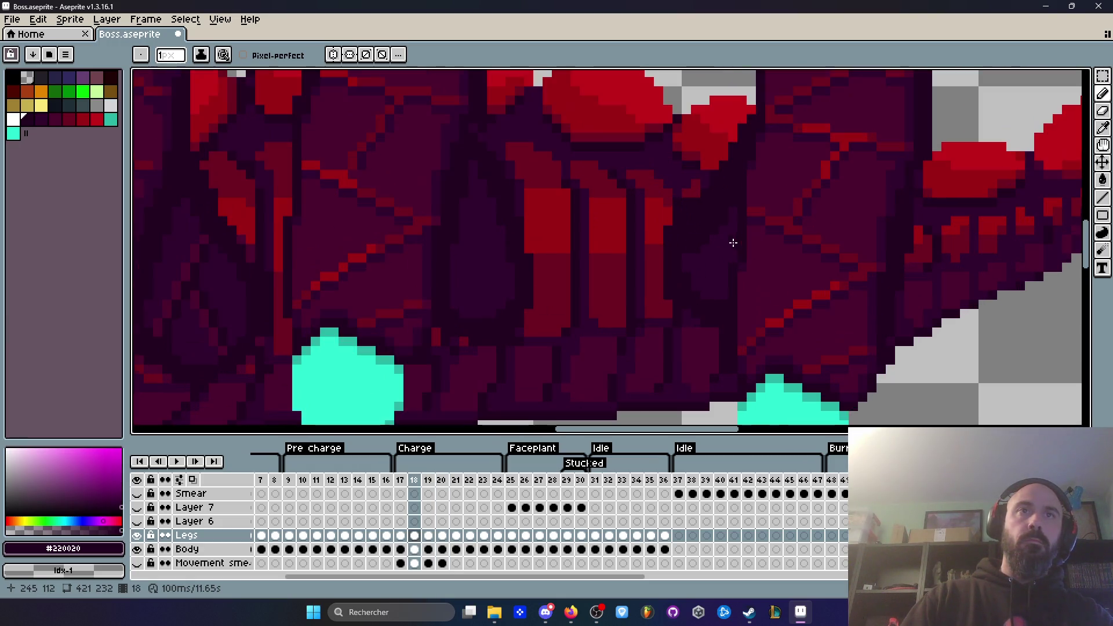
scroll(728, 249, "up", 2)
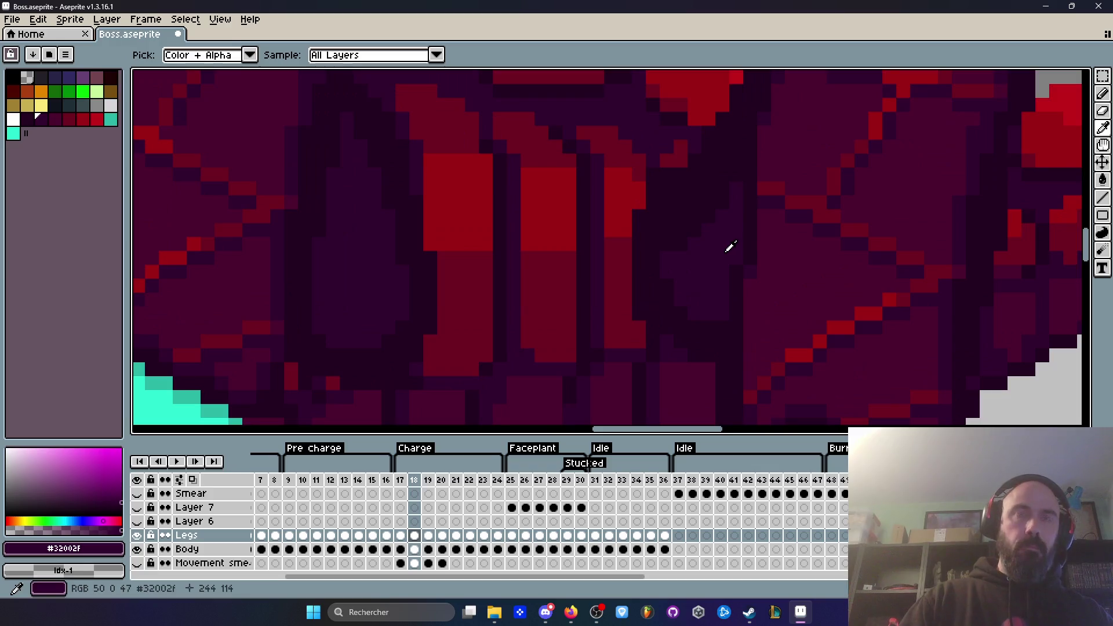
scroll(682, 246, "down", 2)
key("Return")
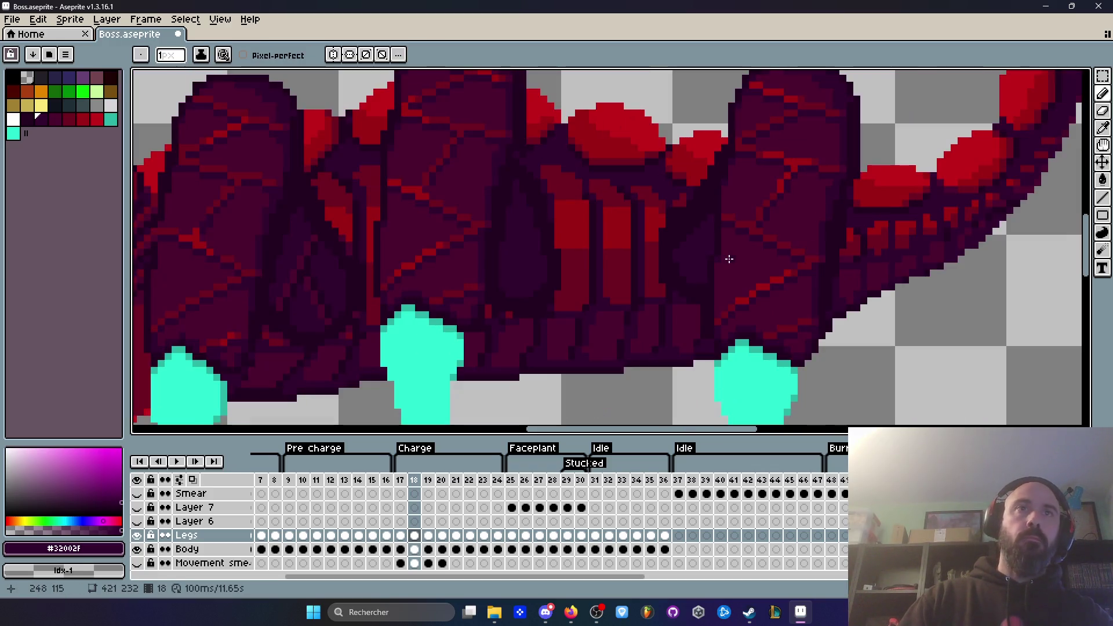
scroll(858, 229, "down", 1)
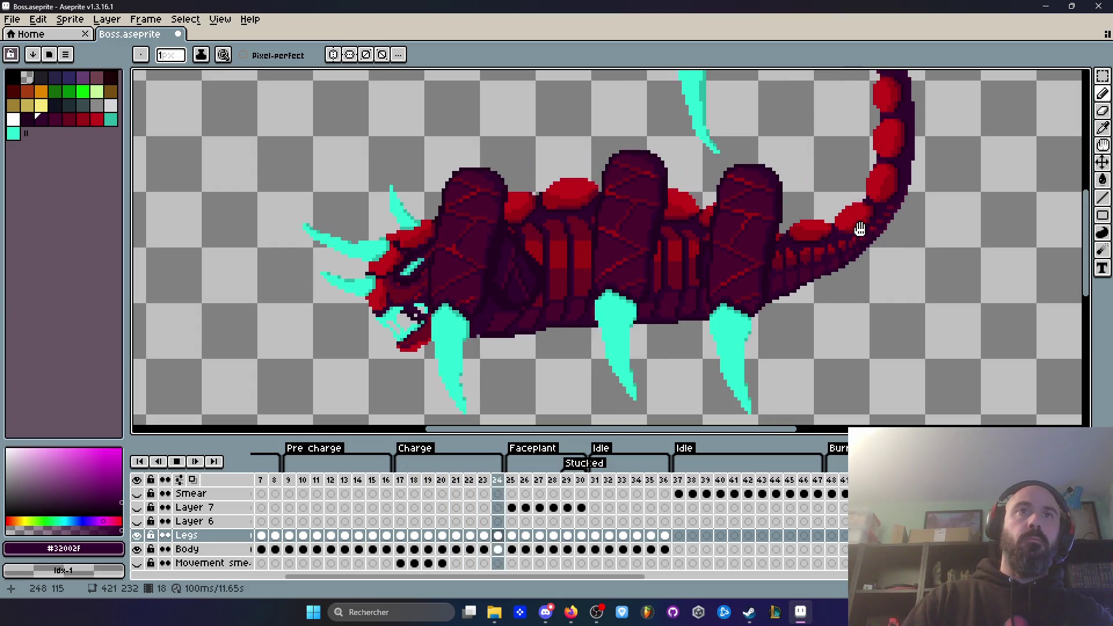
scroll(860, 229, "down", 1)
key("Return")
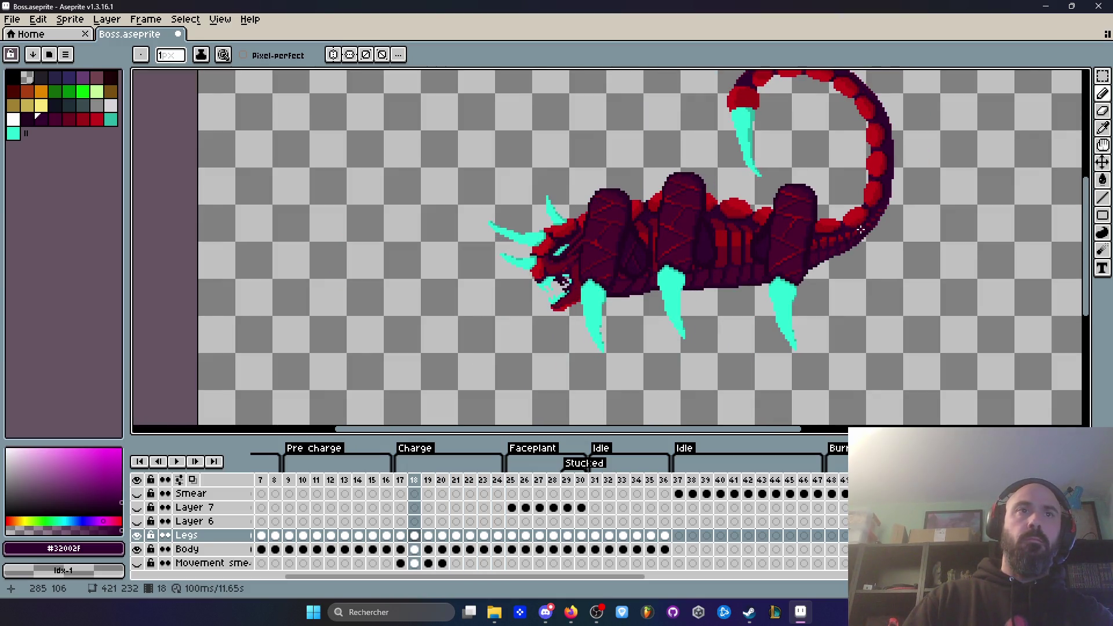
key("Left")
key("Left")
key("Left")
key("Right")
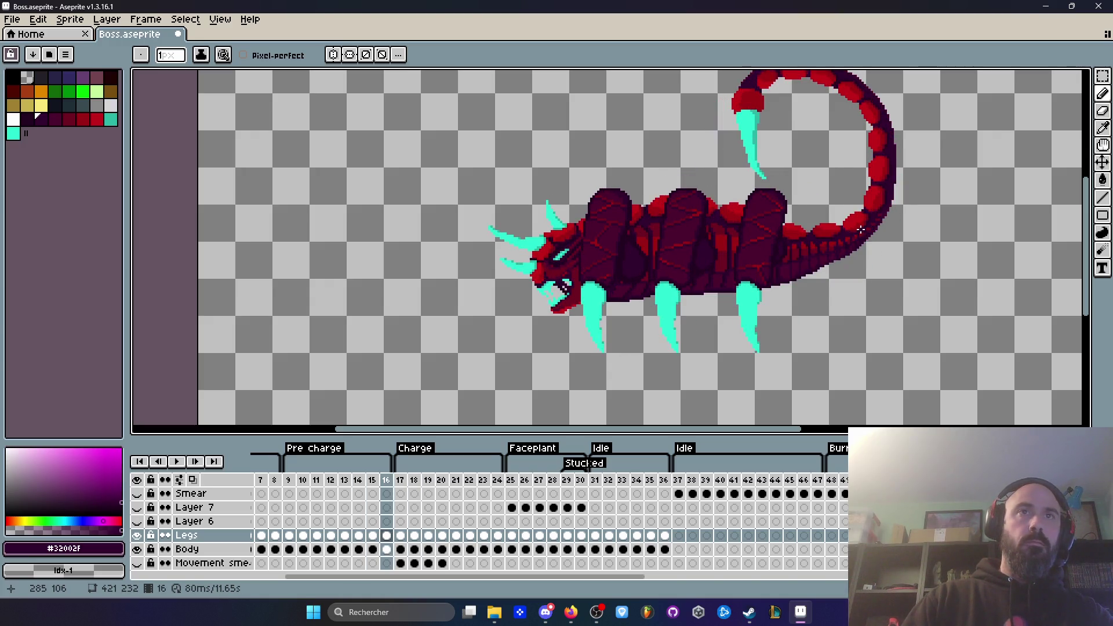
key("Right")
key("Right")
key("Left")
key("Right")
key("Left")
key("Right")
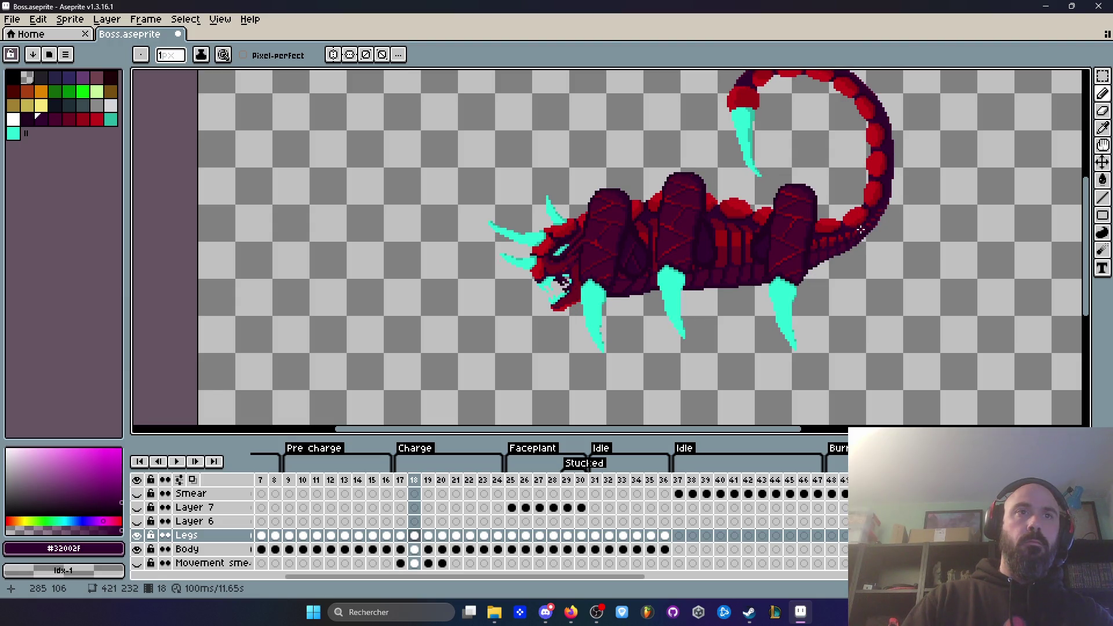
key("Left")
key("Left")
key("Left")
key("Right")
key("Right")
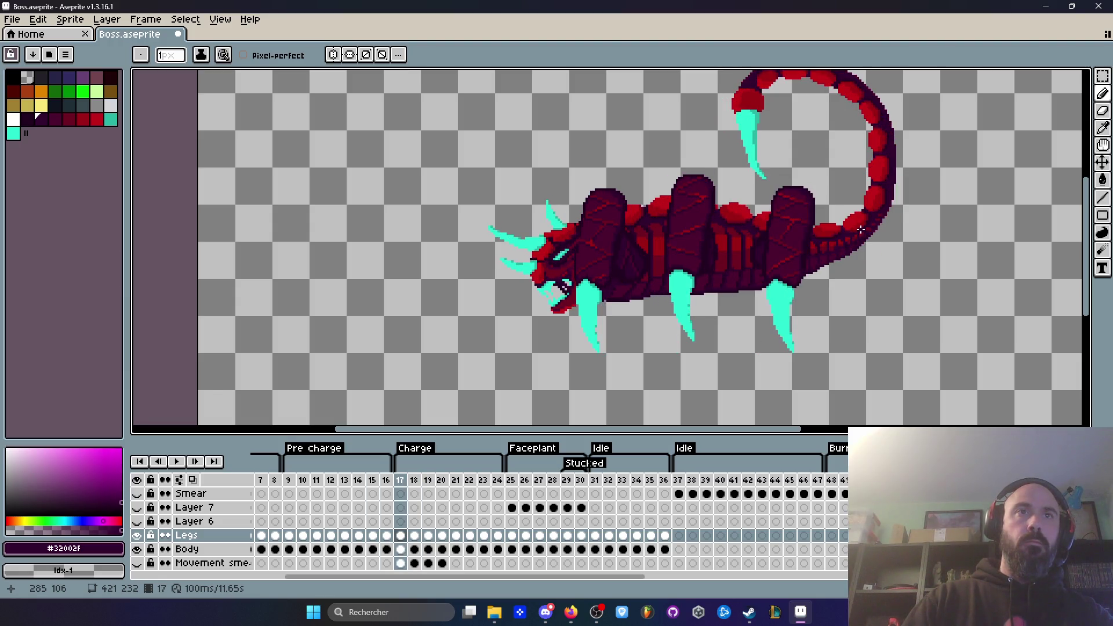
key("Right")
key("Return")
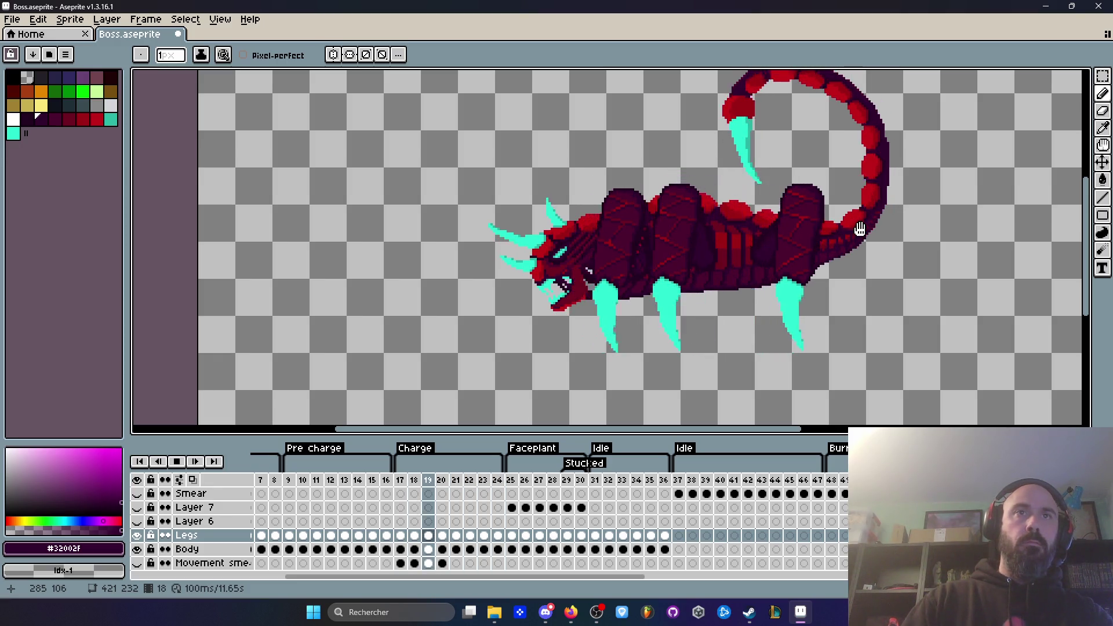
key("Return")
key("Right")
key("Left")
key("Left")
key("Left")
key("Left")
key("Right")
key("Right")
key("Left")
key("Left")
key("Left")
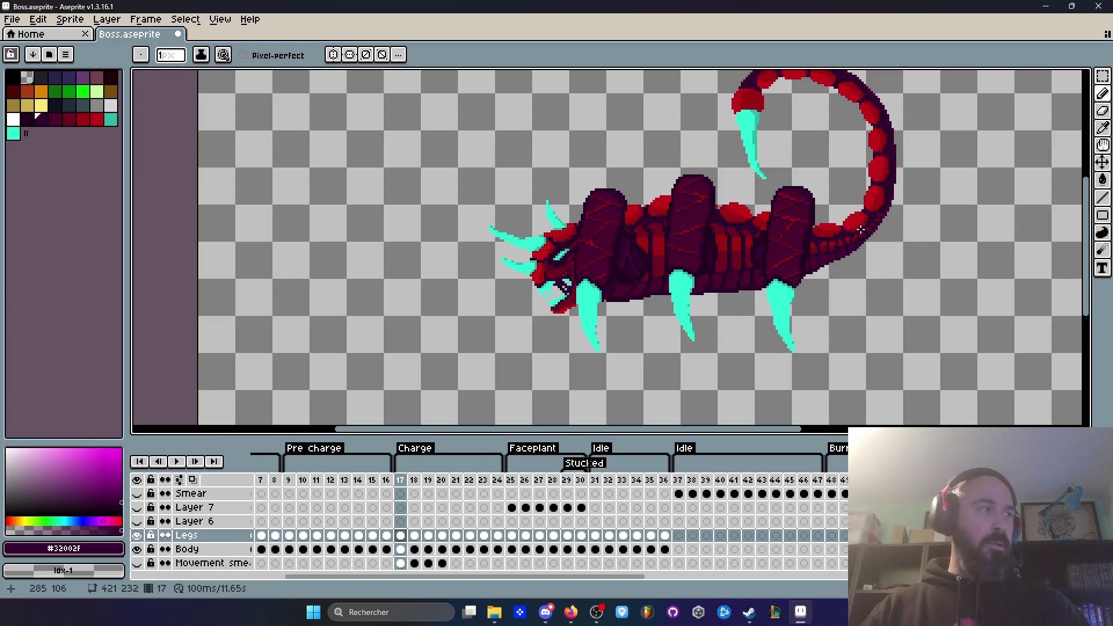
key("Right")
key("Left")
key("Right")
key("Left")
key("Right")
key("Left")
key("Right")
key("Right")
key("Left")
key("Left")
key("Right")
key("Right")
key("Left")
key("Left")
key("Right")
key("Right")
key("Right")
key("Left")
key("Left")
key("Left")
key("Left")
key("Right")
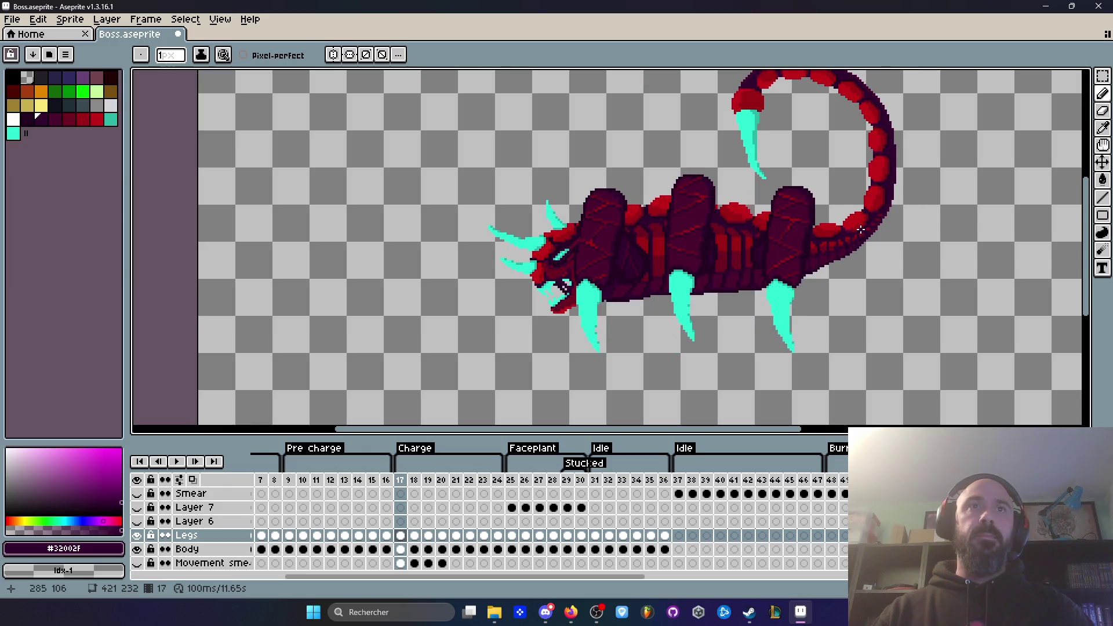
key("Right")
key("Left")
key("Right")
scroll(734, 221, "up", 4)
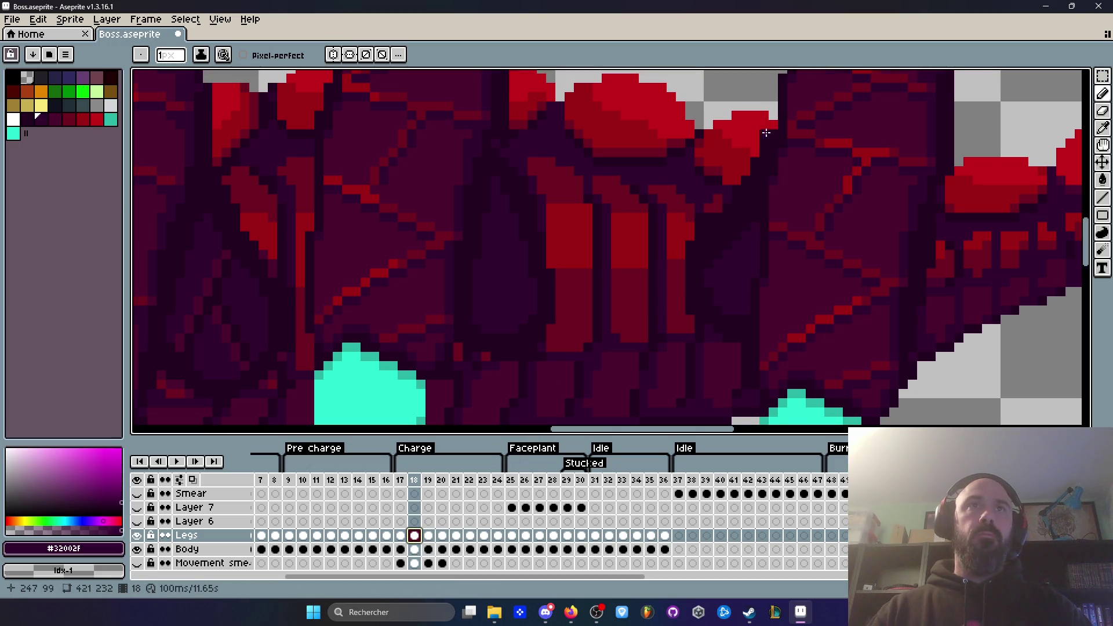
key("Left")
key("Right")
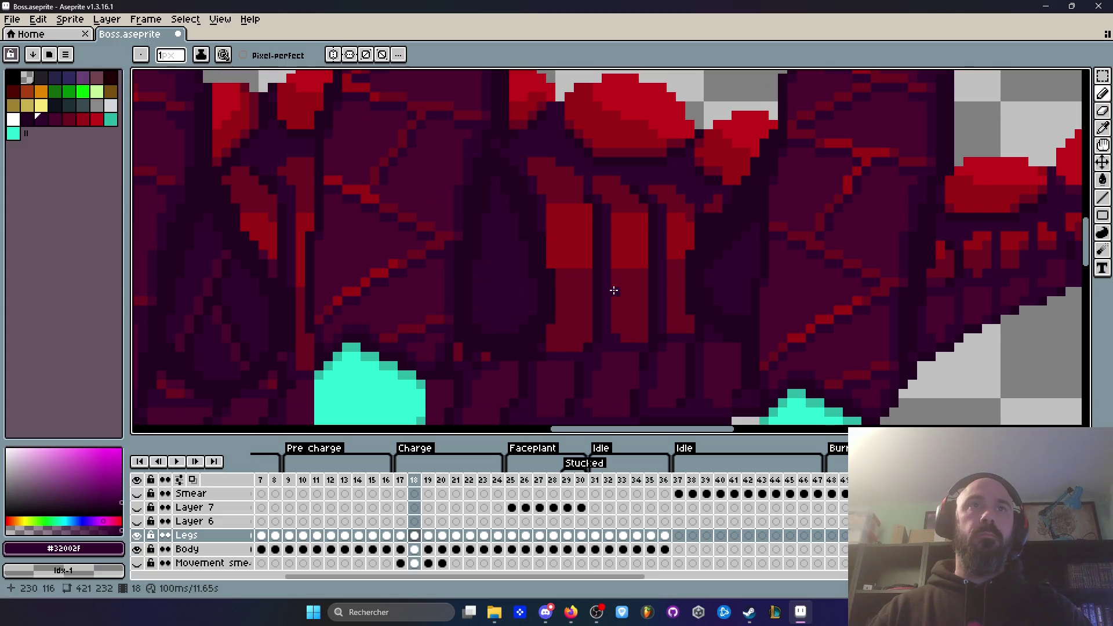
key("Right")
key("Left")
key("Right")
key("Left")
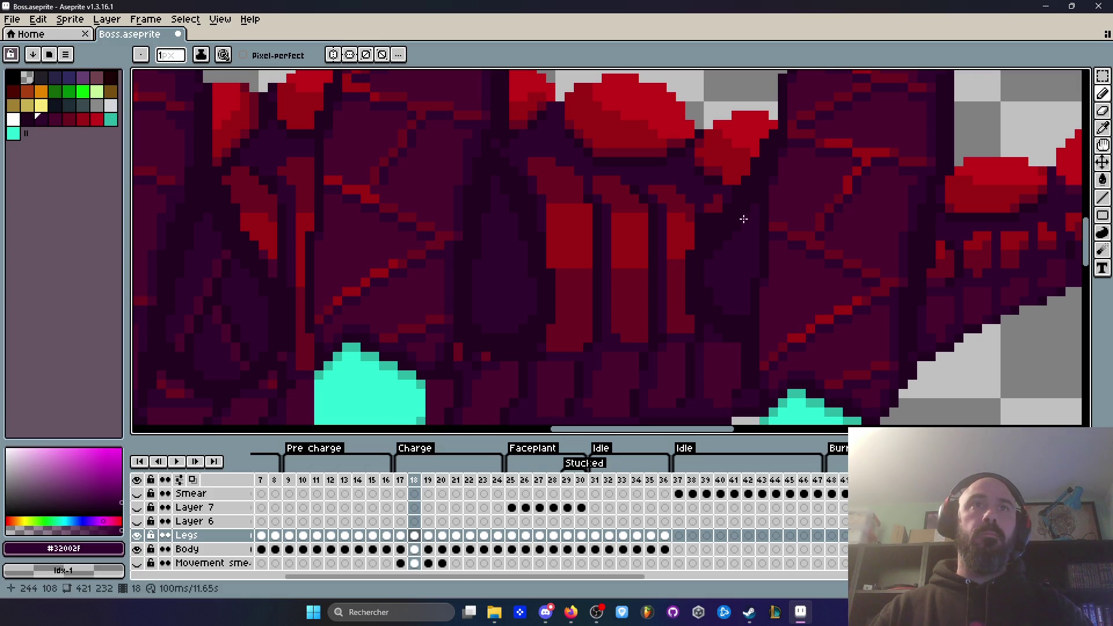
scroll(744, 219, "down", 2)
key("Left")
key("Right")
key("Right")
key("Return")
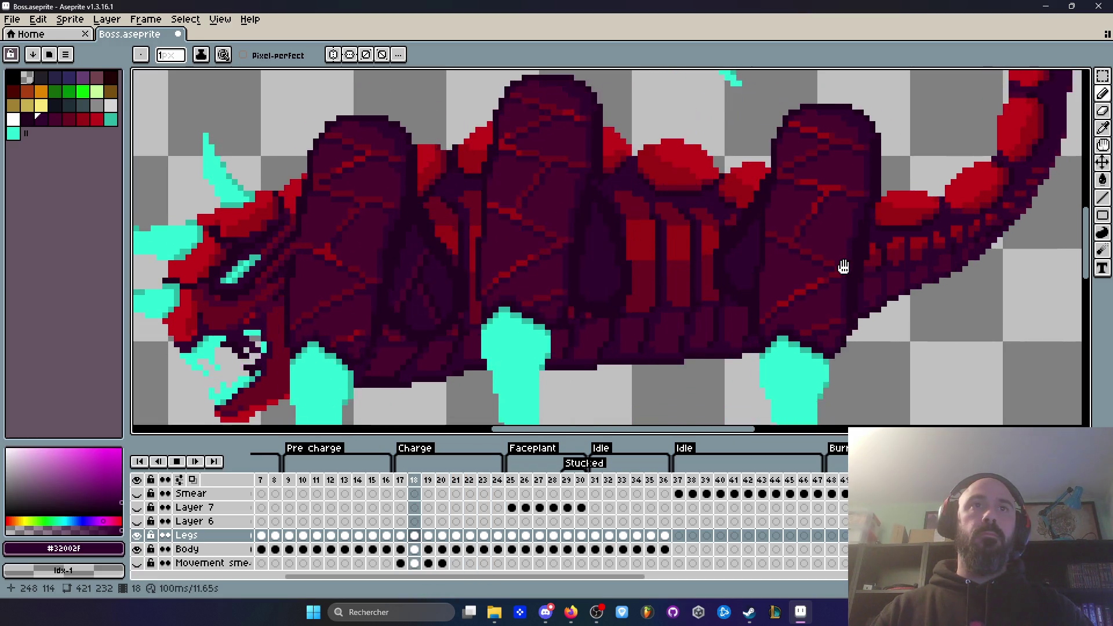
key("Return")
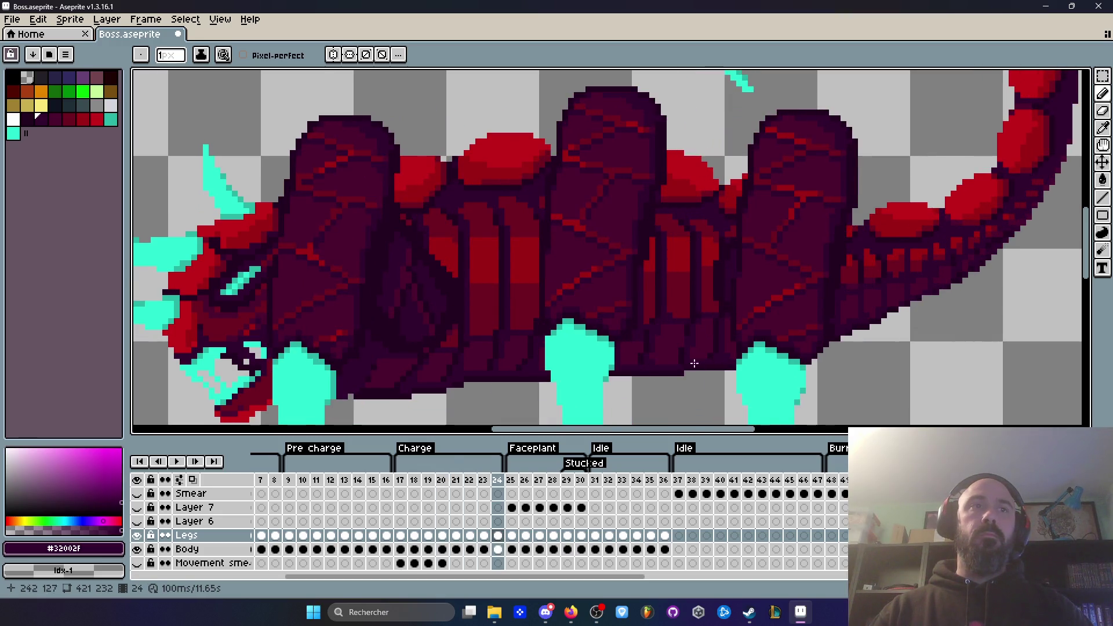
left_click(404, 482)
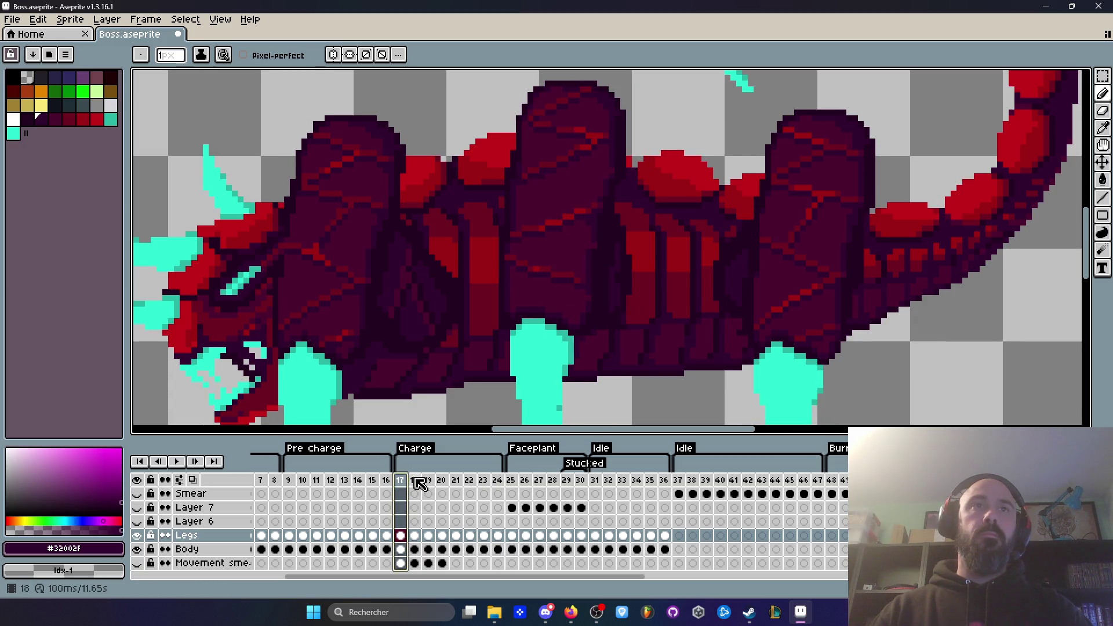
left_click(420, 484)
left_click(408, 484)
left_click(417, 485)
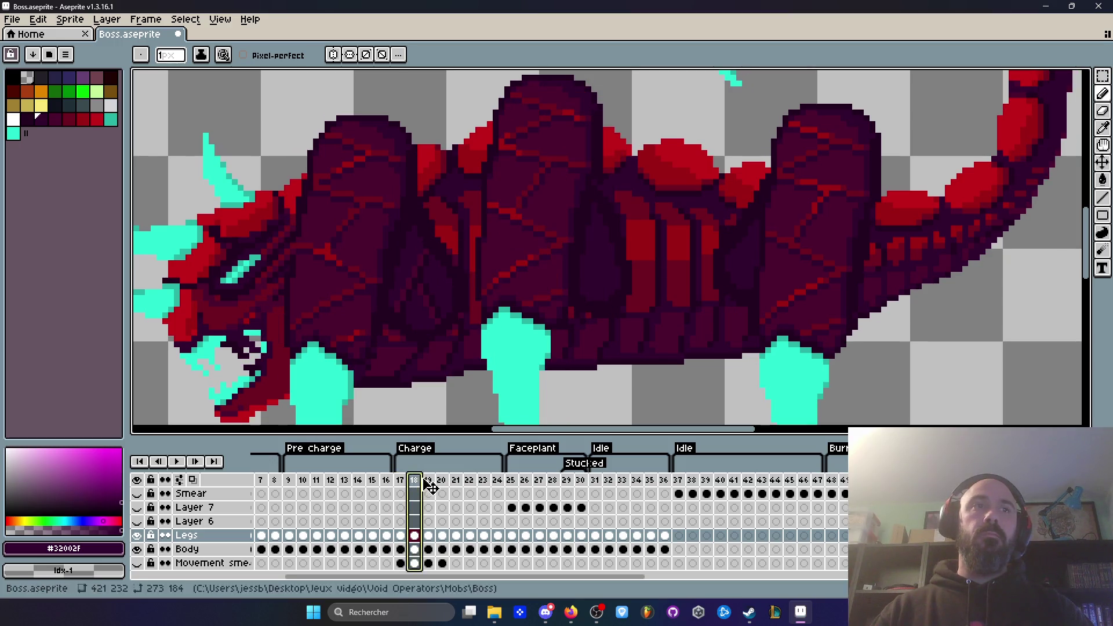
left_click(430, 485)
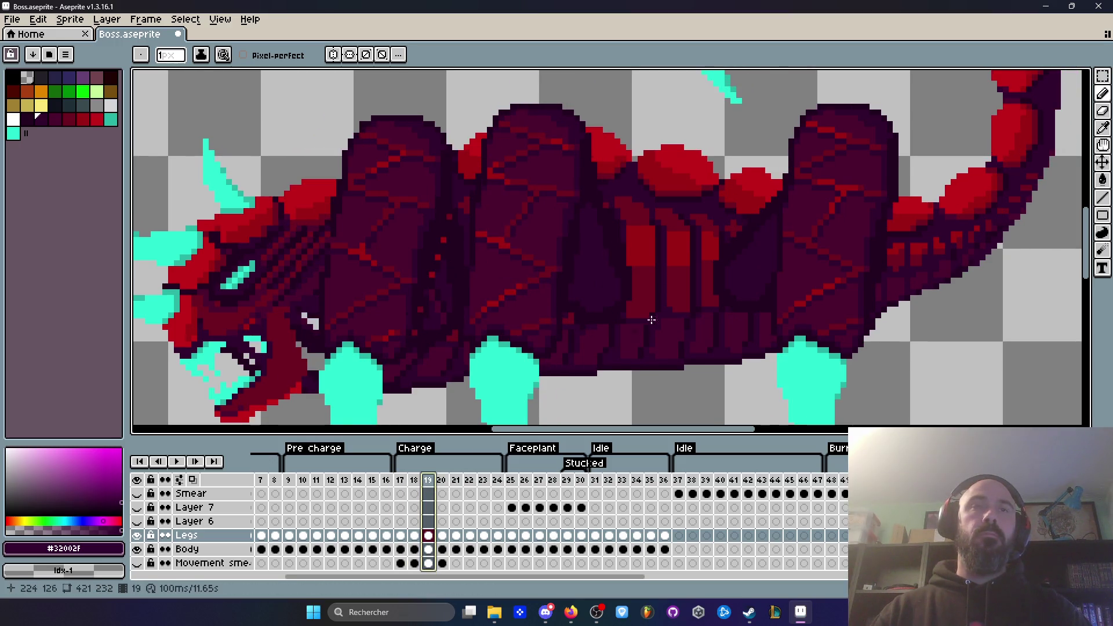
scroll(634, 335, "down", 2)
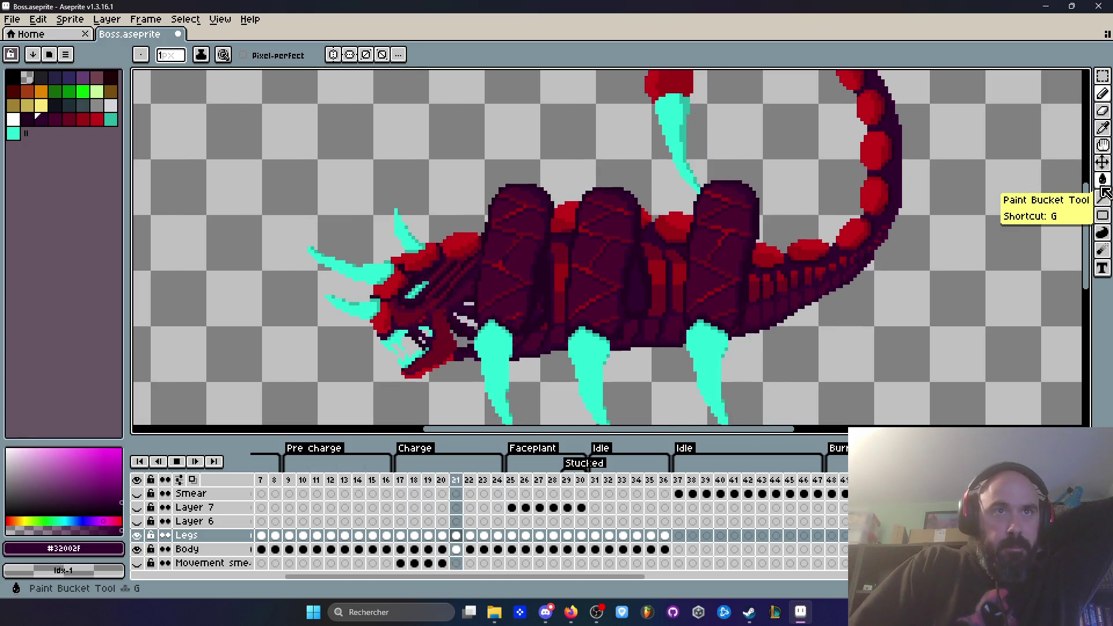
scroll(688, 279, "up", 5)
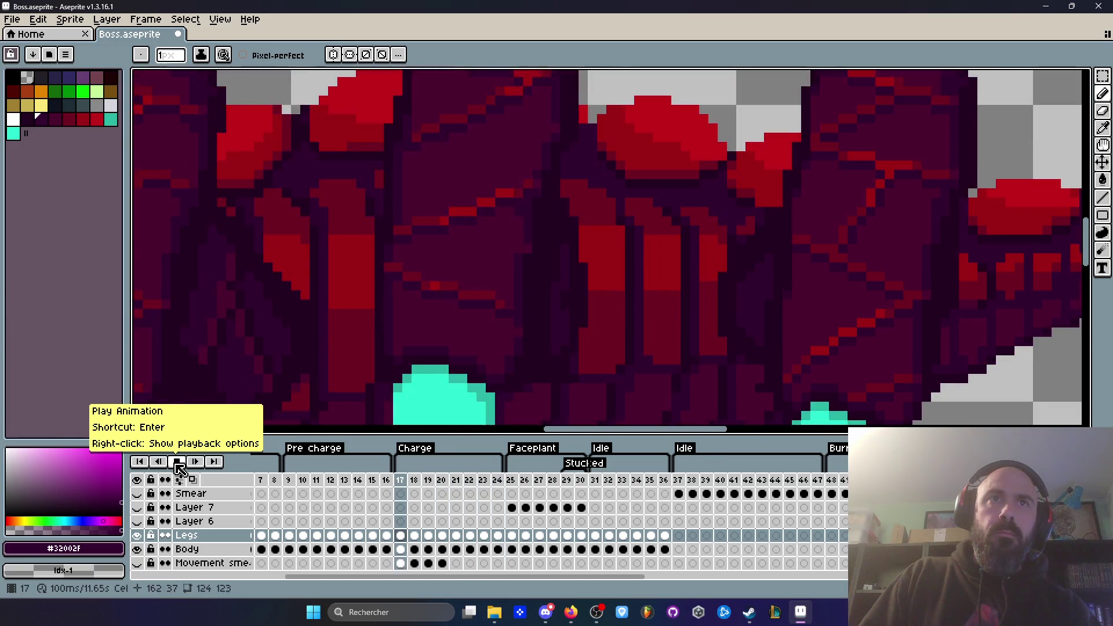
left_click(177, 464)
key("Return")
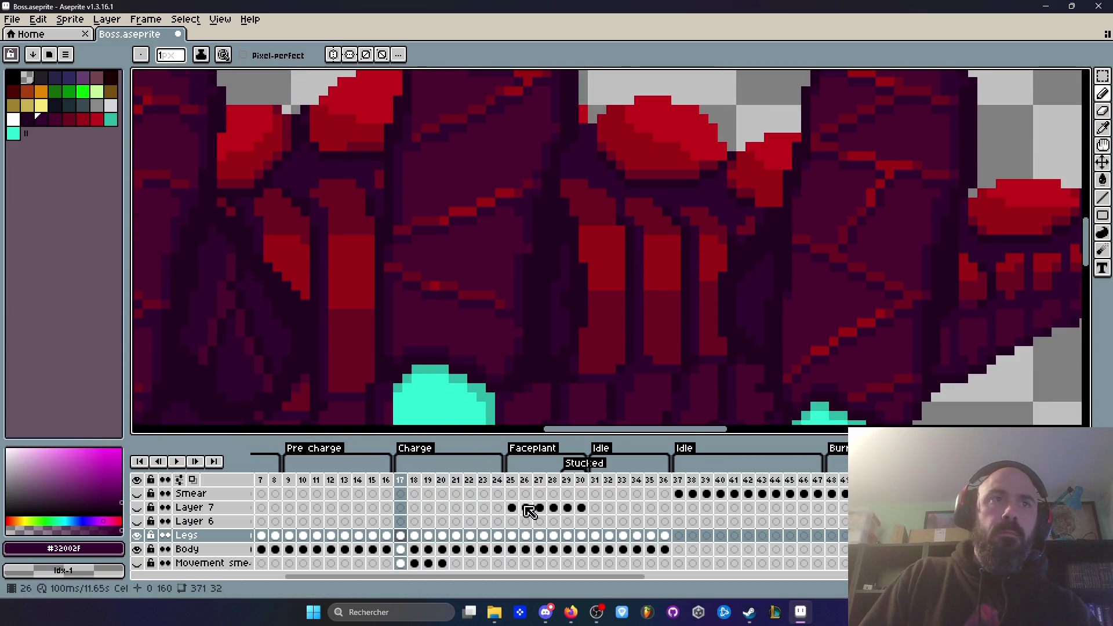
left_click(502, 481)
left_click_drag(400, 480, 443, 488)
key("Return")
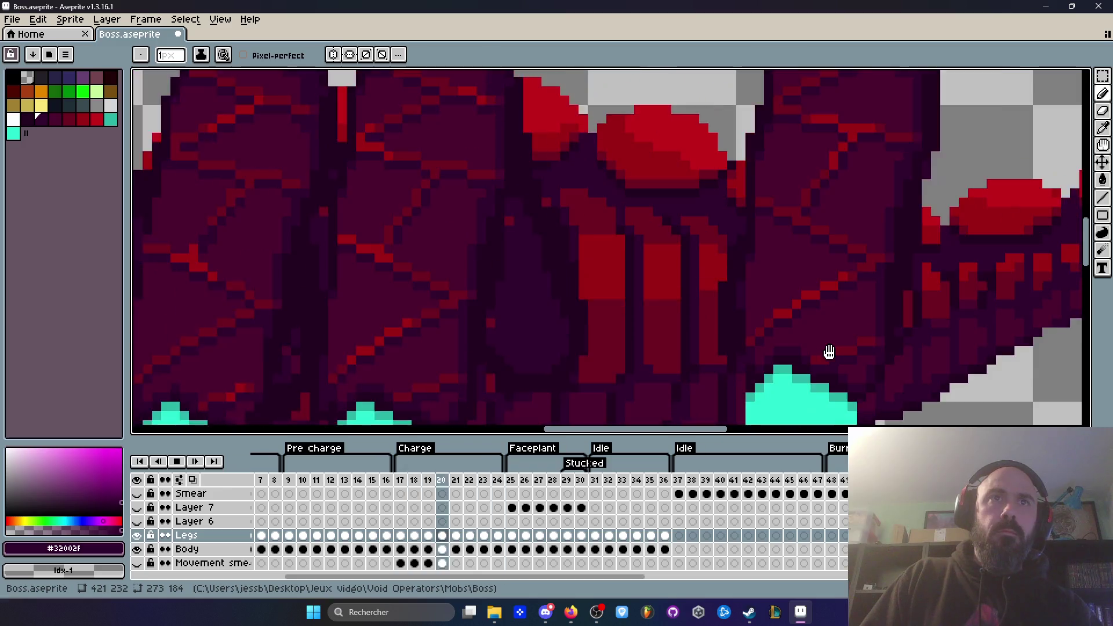
scroll(879, 217, "down", 2)
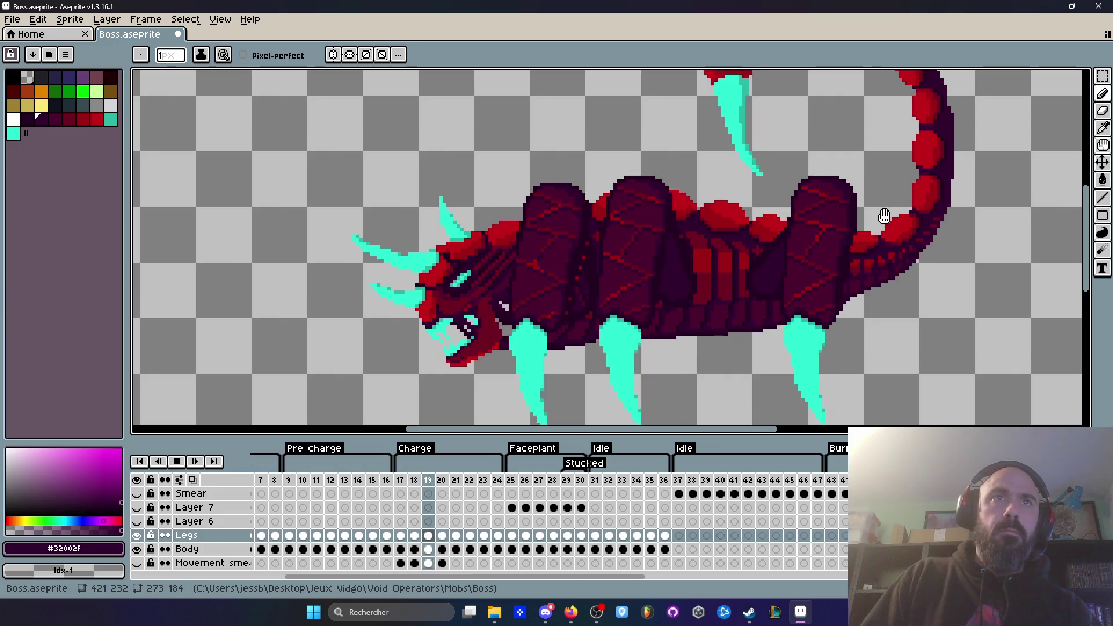
left_click(178, 465)
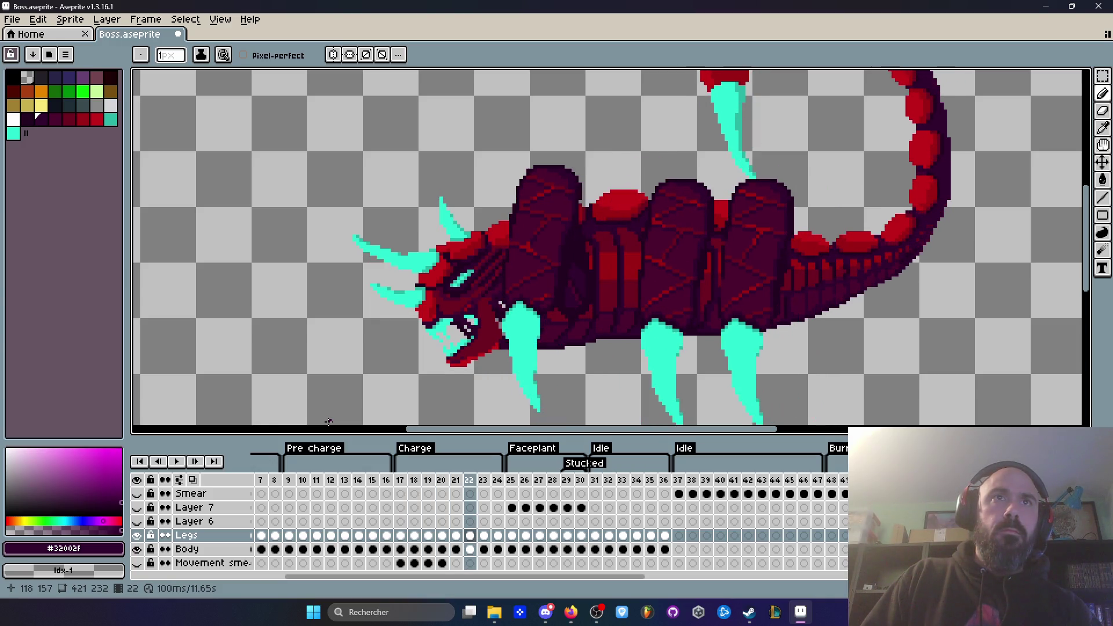
left_click(405, 484)
key("Right")
key("Right")
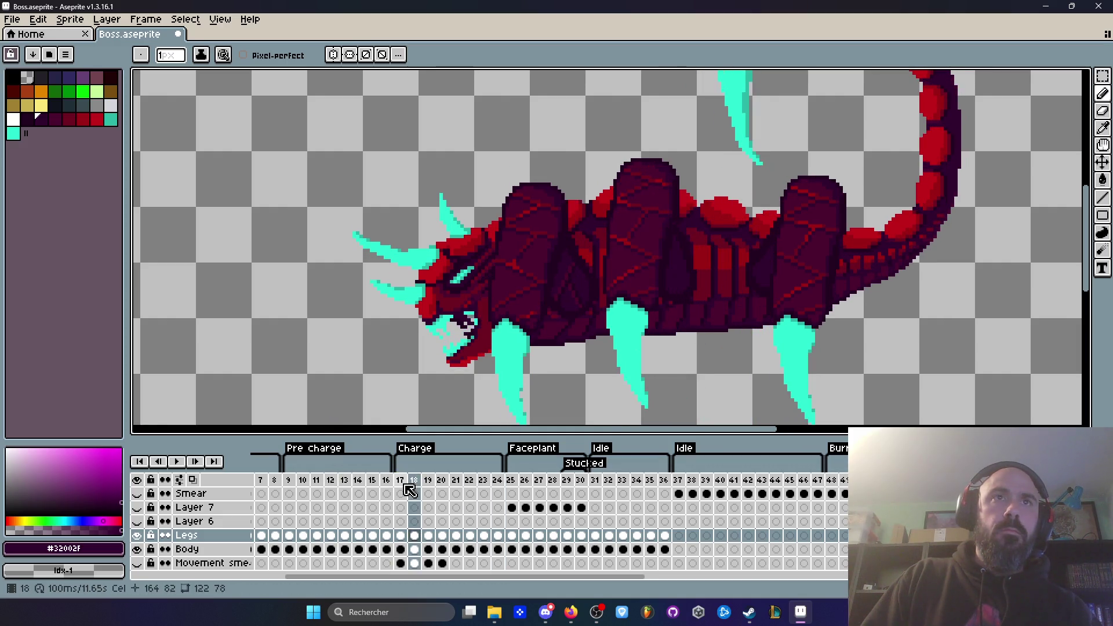
key("Left")
key("Left")
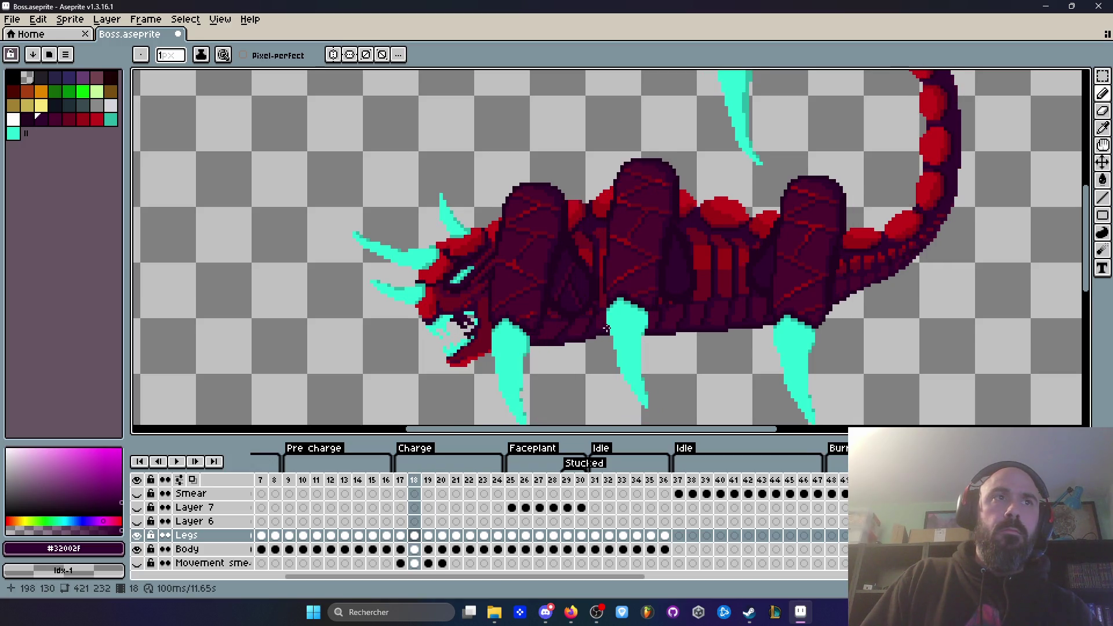
scroll(582, 284, "down", 2)
key("m")
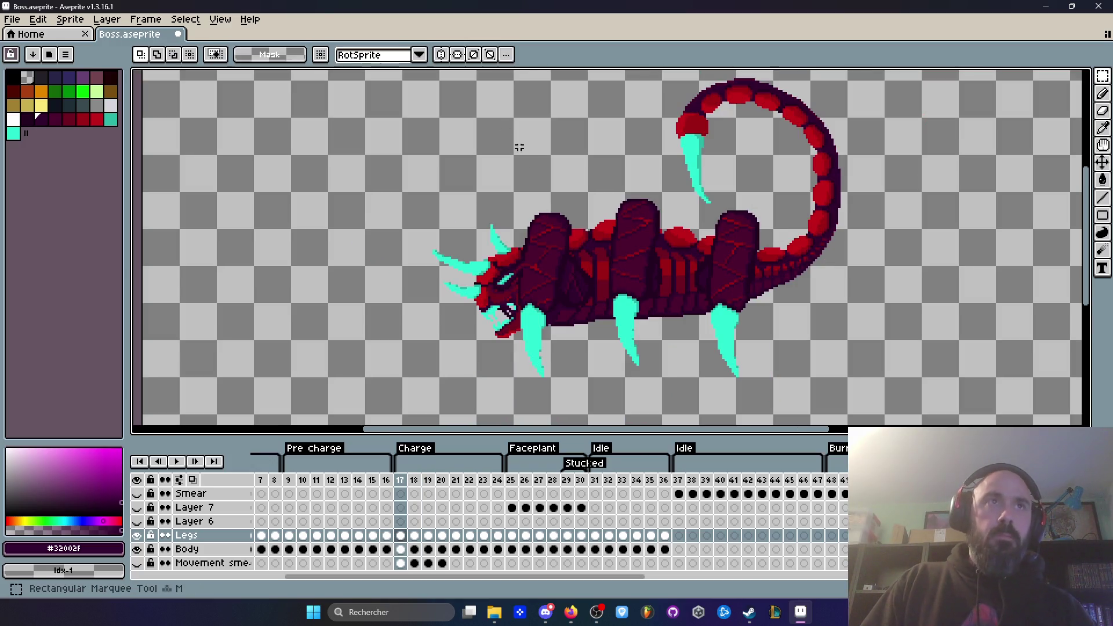
mouse_move(421, 93)
left_mouse_down()
mouse_move(746, 174)
mouse_move(927, 386)
left_mouse_up()
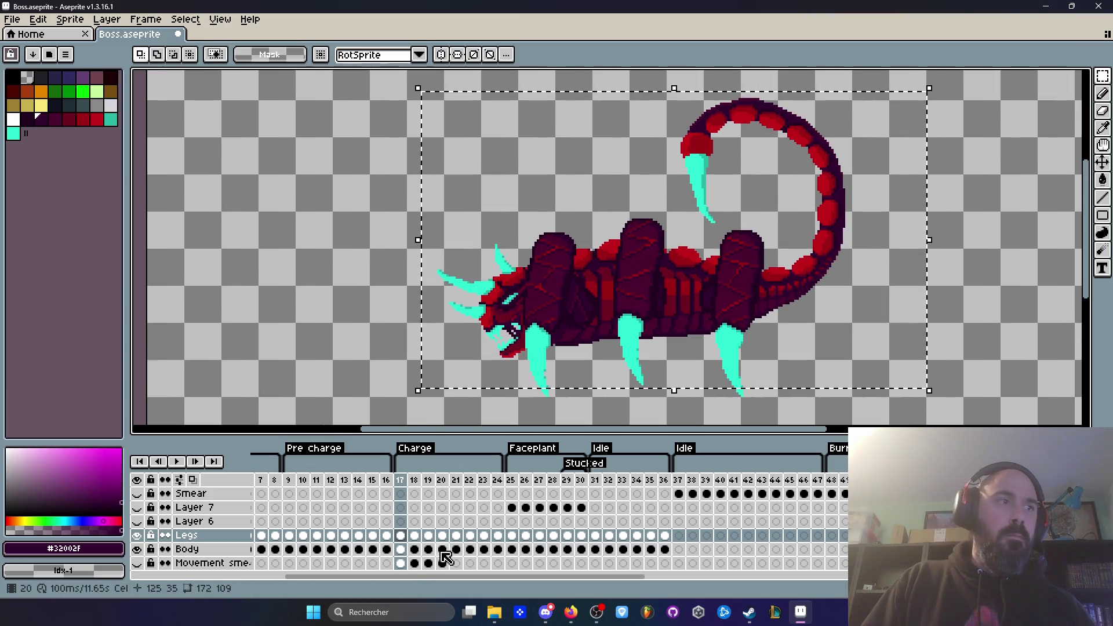
left_click(401, 549)
scroll(580, 303, "up", 1)
left_click_drag(586, 255, 583, 254)
key("Escape")
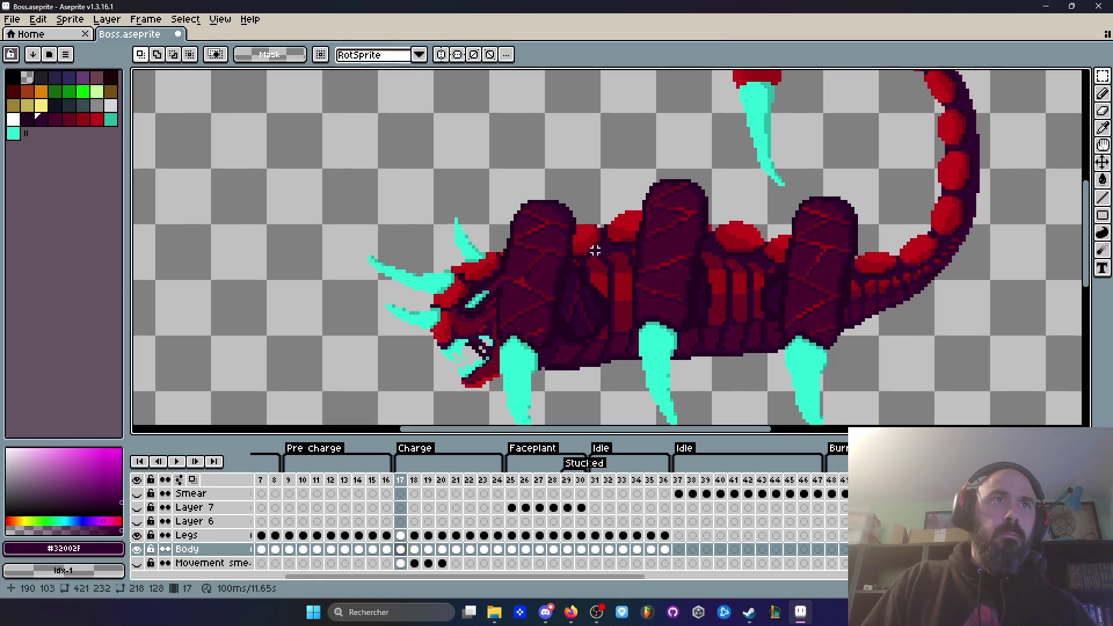
scroll(571, 241, "down", 1)
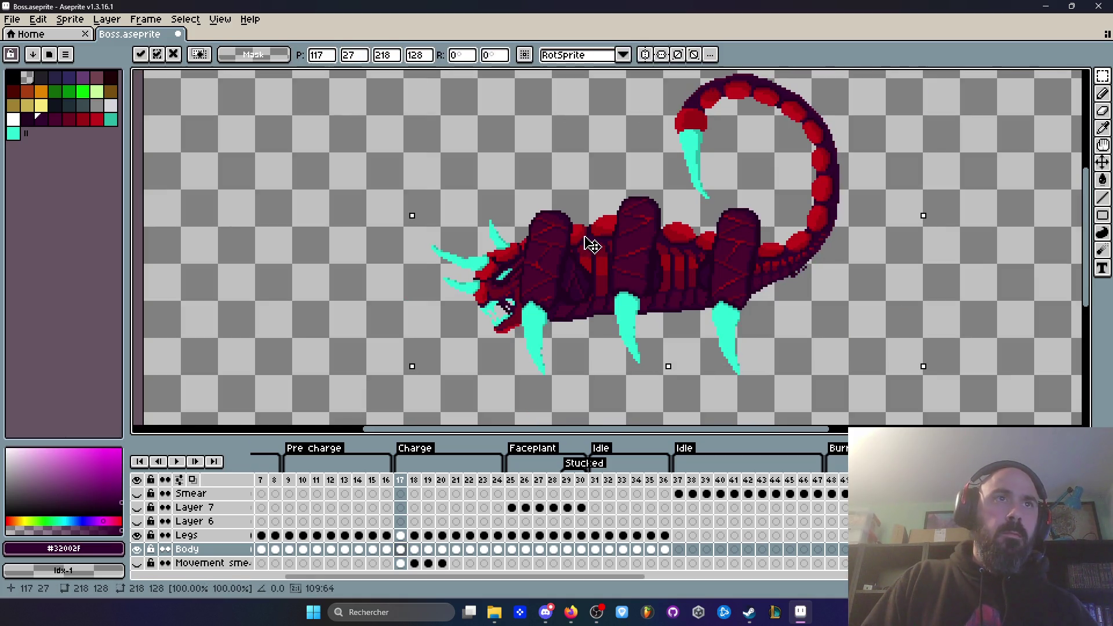
key("Return")
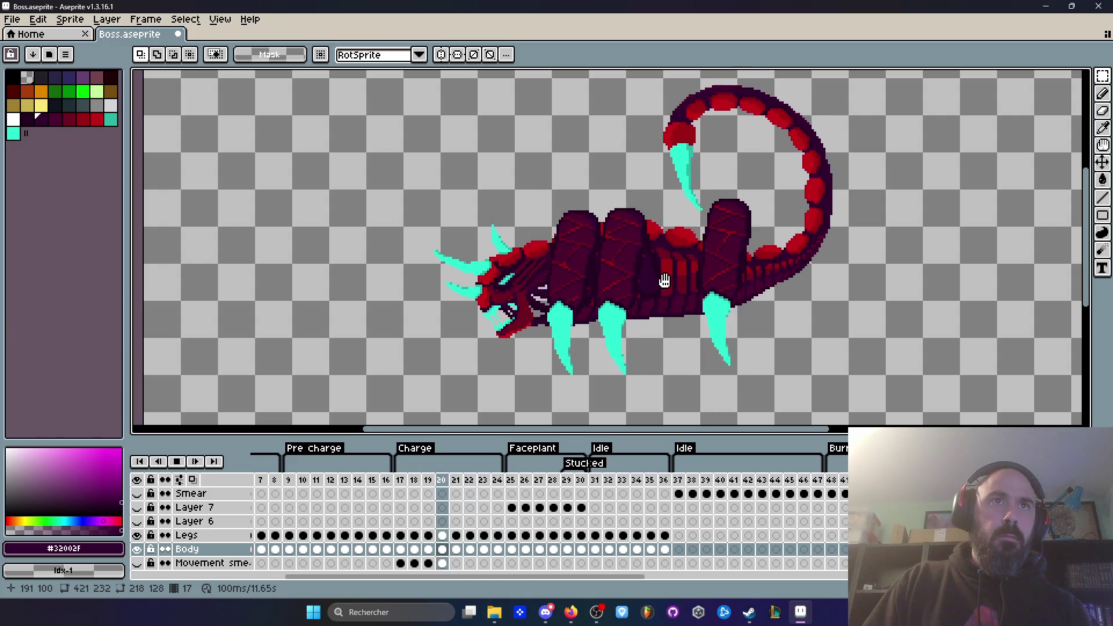
scroll(755, 298, "up", 1)
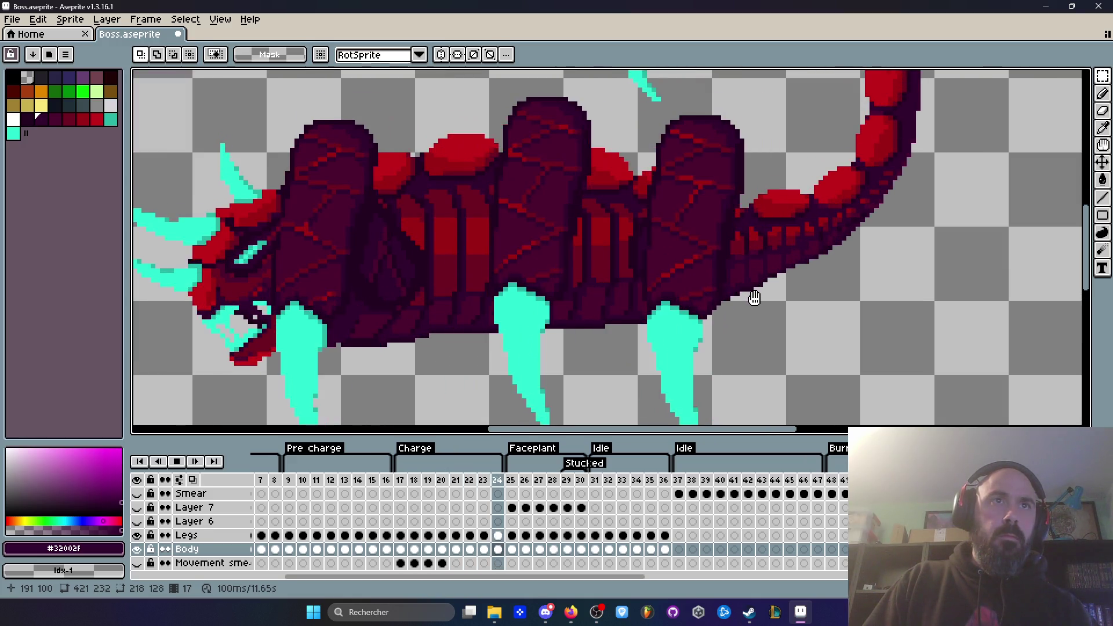
key("Return")
key("Right")
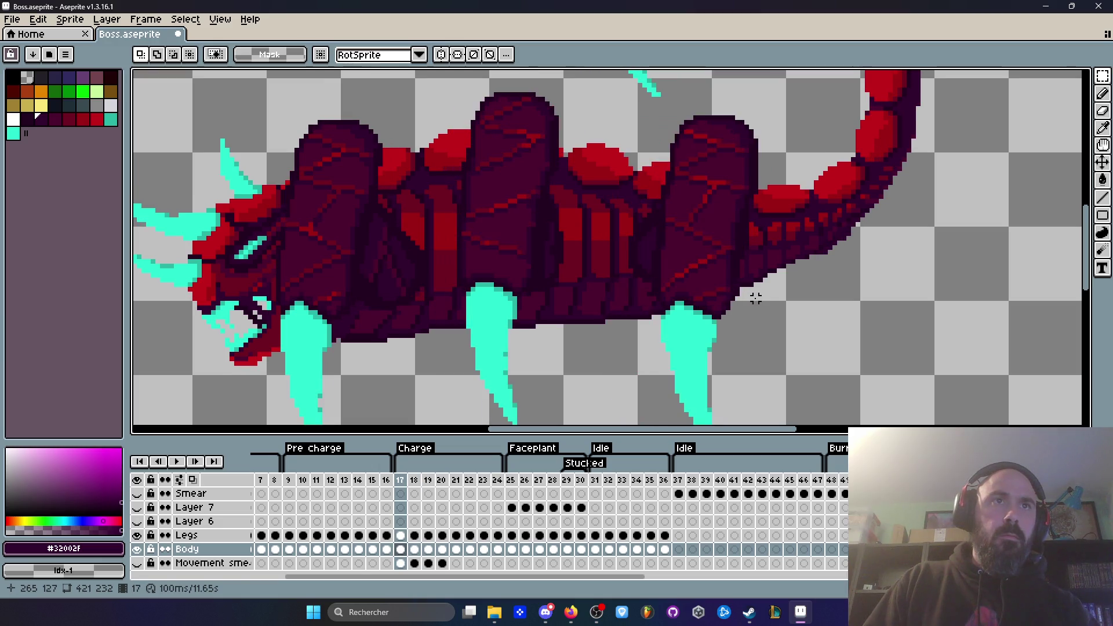
left_click_drag(686, 196, 818, 410)
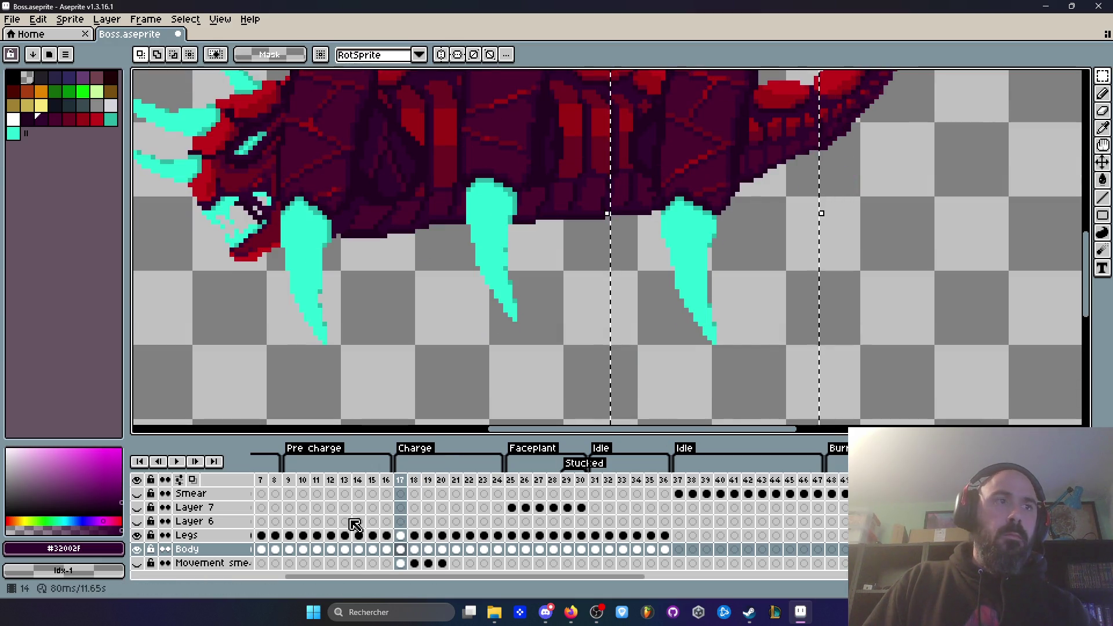
left_click(401, 535)
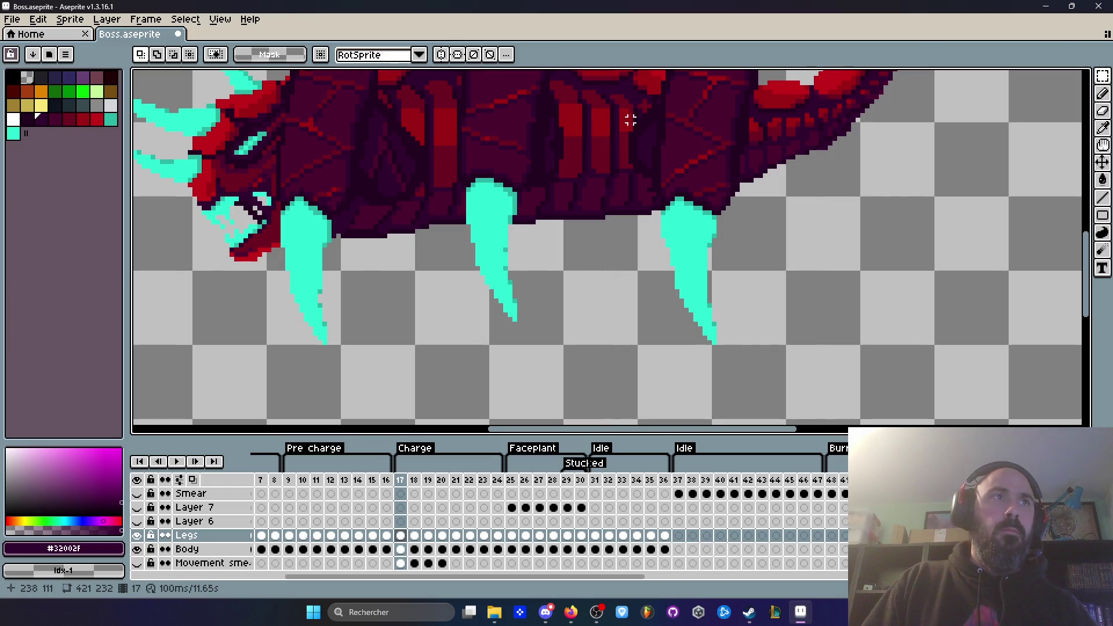
Preview the charge from frame 17 and compare poses with the following frames.
scroll(637, 184, "down", 2)
key("Return")
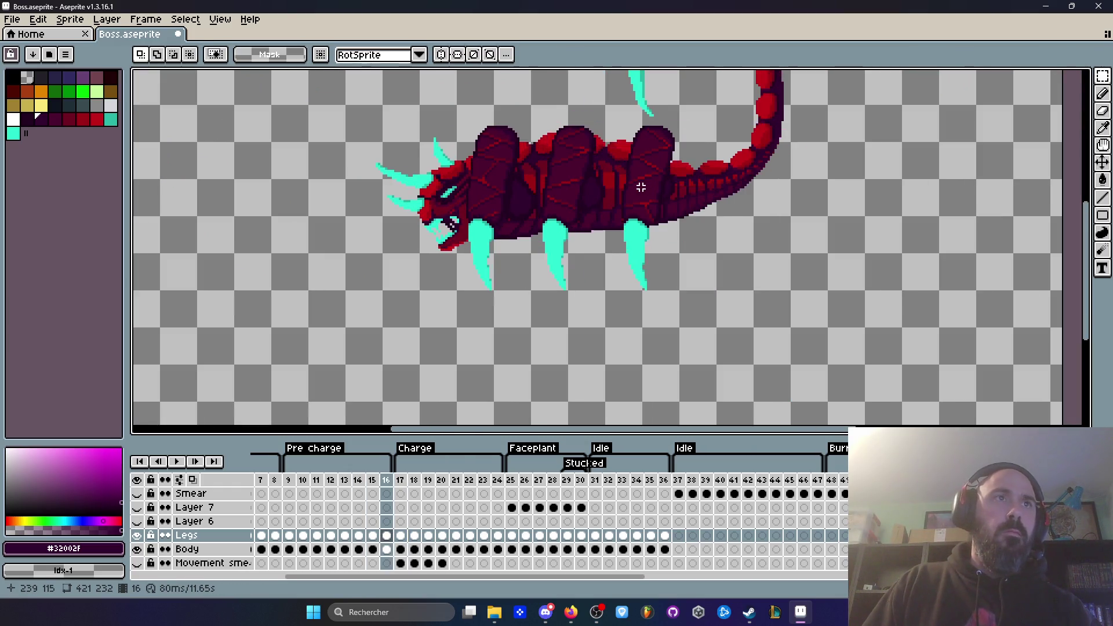
key("Return")
key("Right")
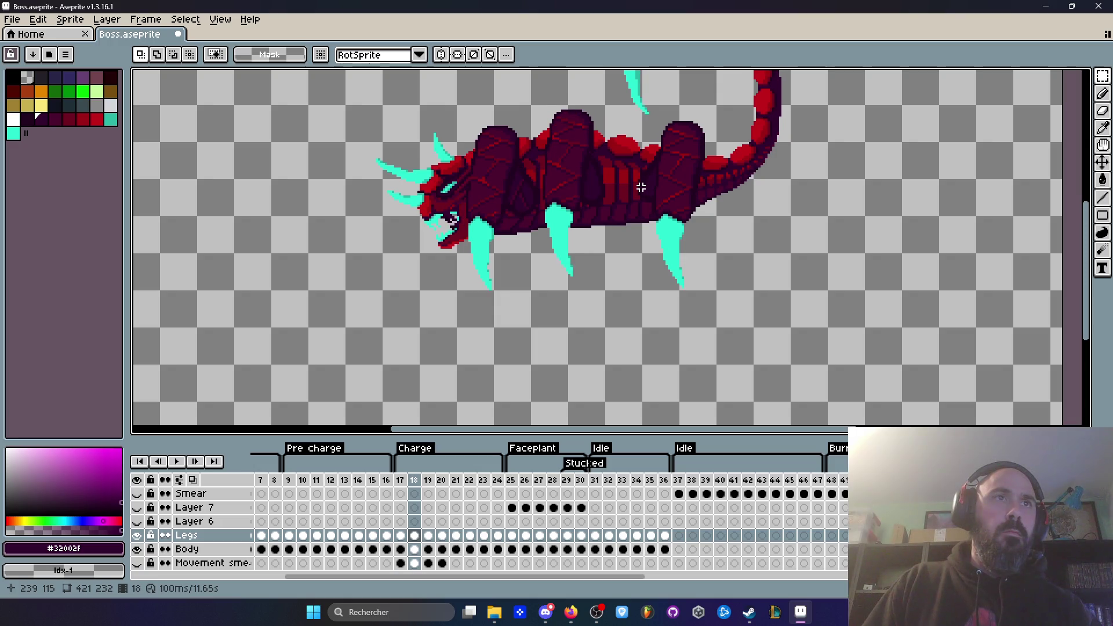
key("Left")
key("Right")
key("Right")
key("Right")
key("Left")
key("Left")
key("Left")
key("Right")
key("Left")
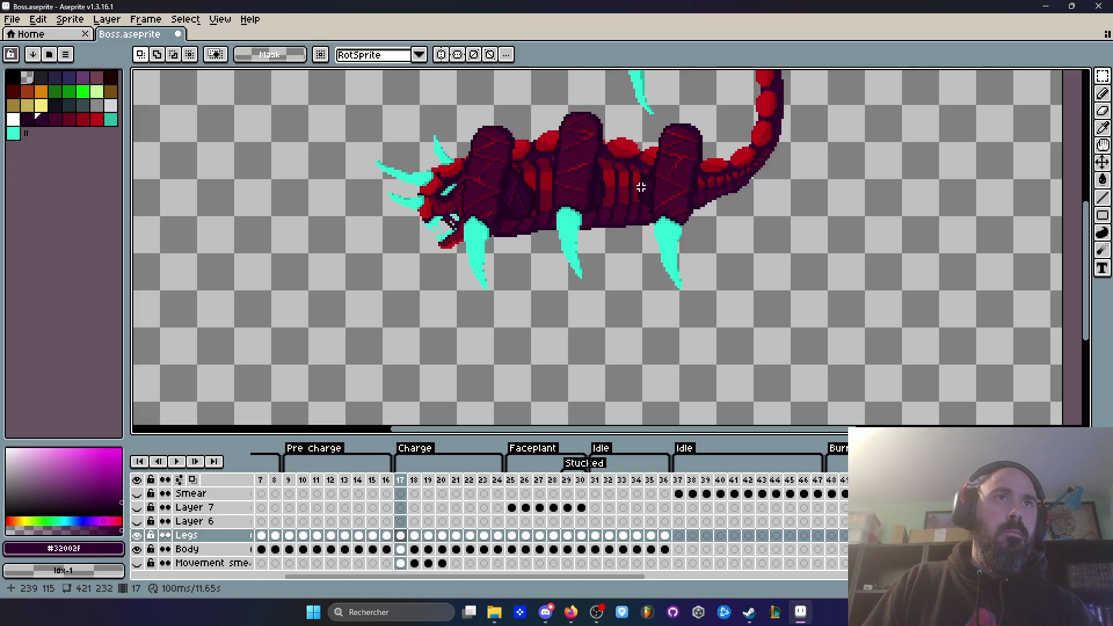
scroll(641, 187, "up", 2)
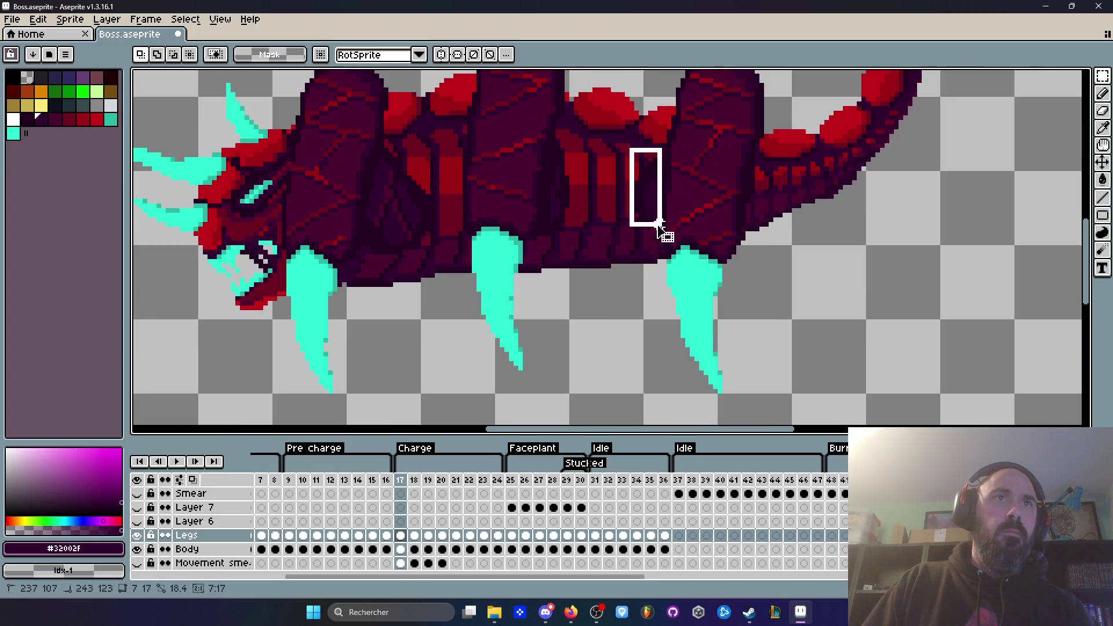
scroll(653, 165, "up", 3)
Lasso the dark strip between the body plates on frame 17, transform it, and commit.
key("q")
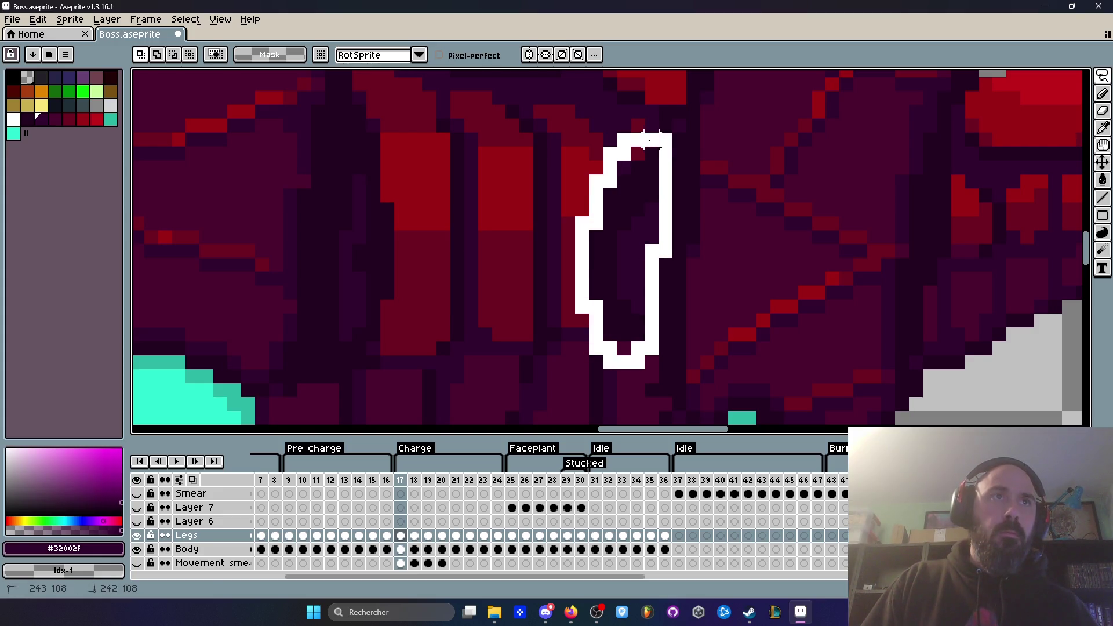
left_click_drag(649, 140, 649, 140)
left_click(636, 211)
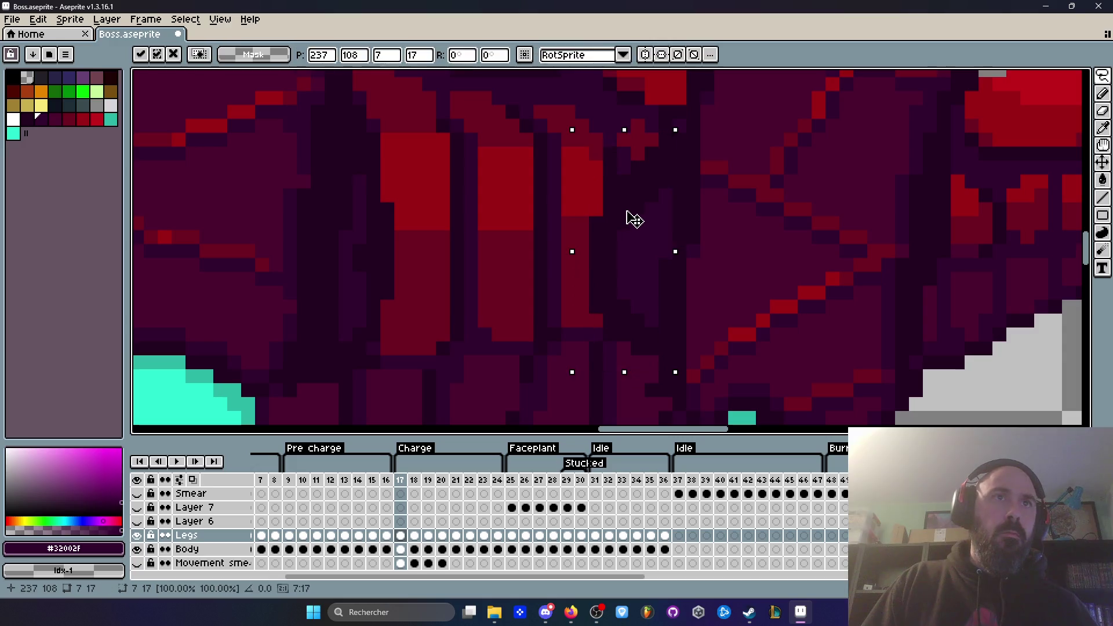
scroll(636, 204, "down", 3)
key("period")
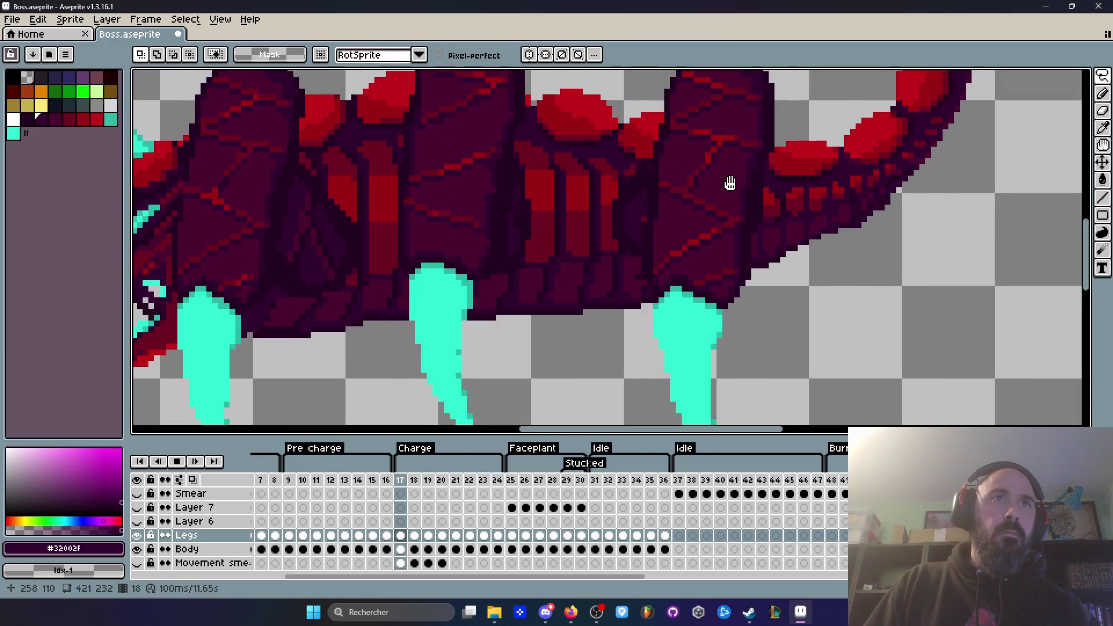
scroll(730, 183, "down", 2)
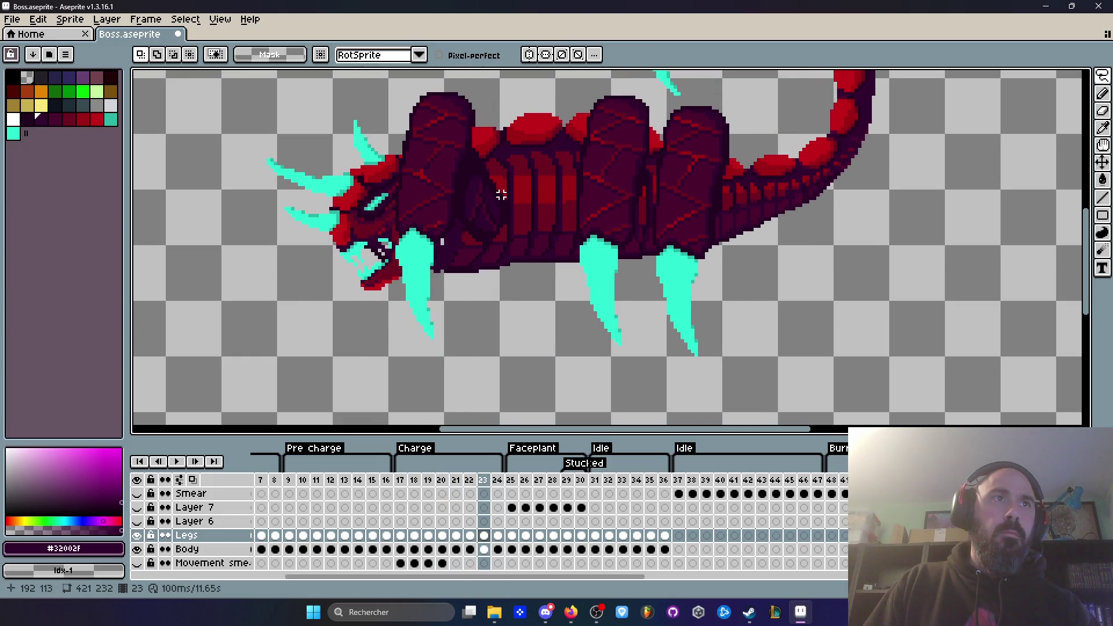
scroll(483, 177, "up", 1)
On frame 22, lasso the dark patch behind the front plate and move it two pixels down.
scroll(474, 135, "up", 1)
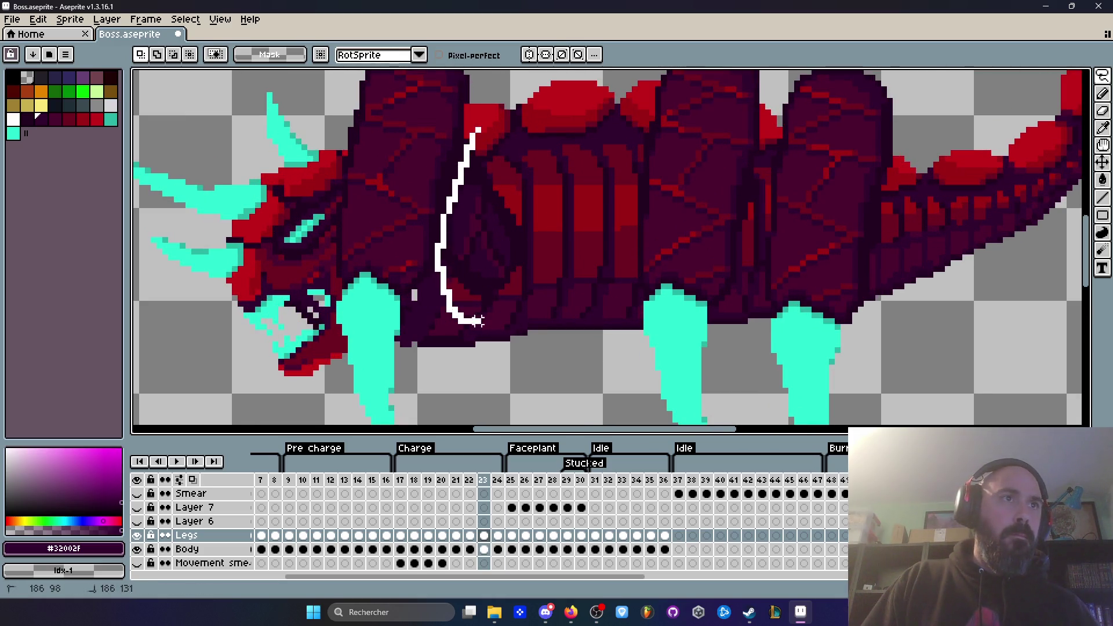
left_click_drag(498, 143, 493, 139)
left_click(477, 232)
left_click(571, 223)
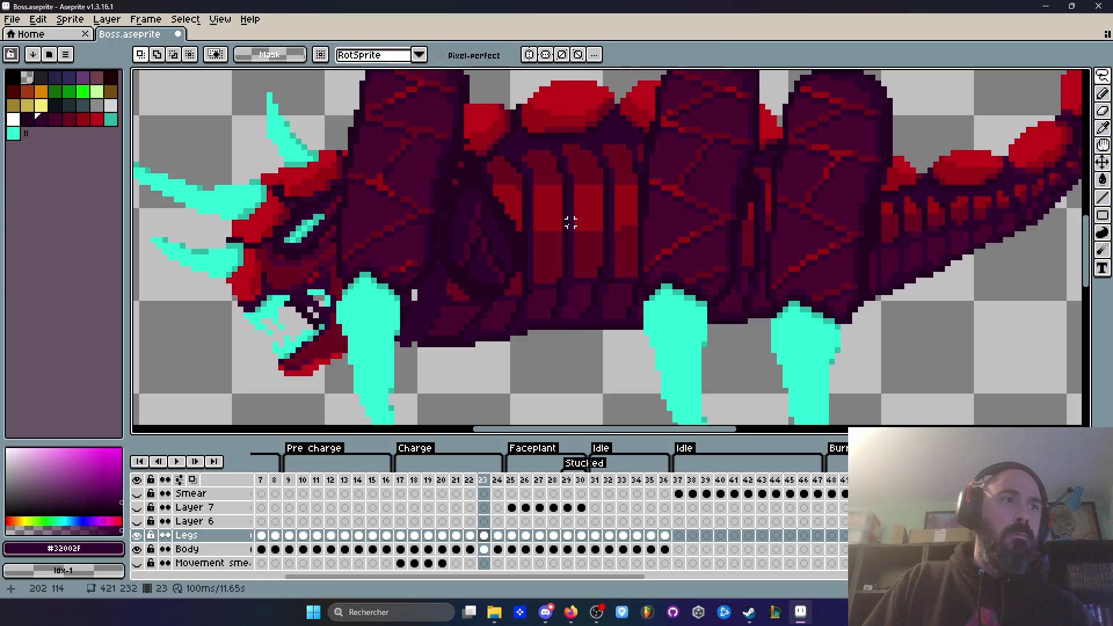
key("Left")
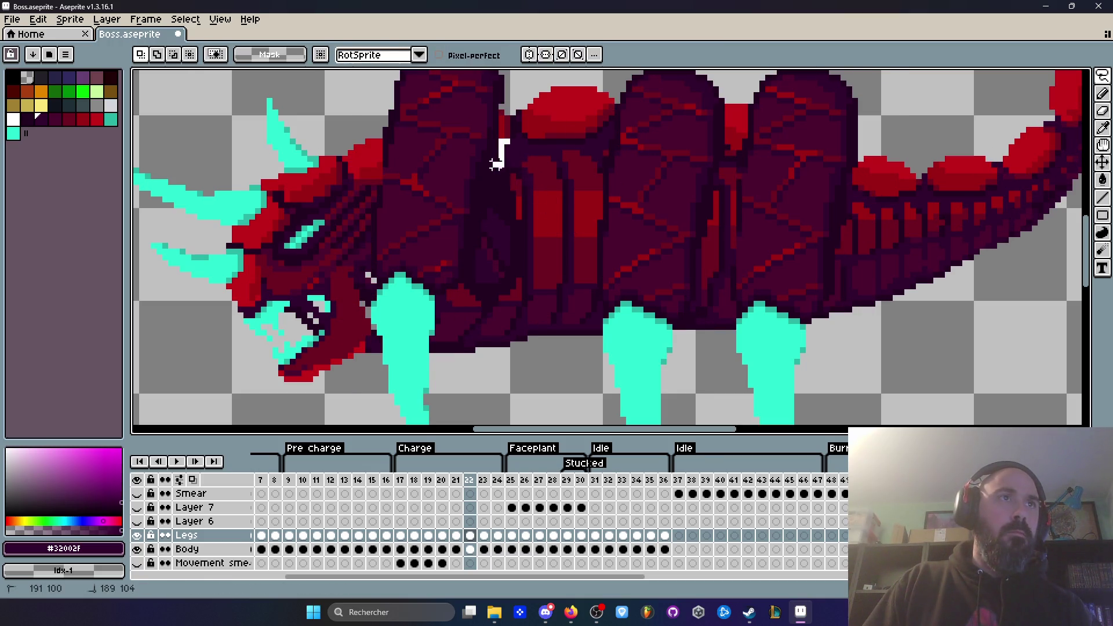
left_click_drag(501, 242, 496, 275)
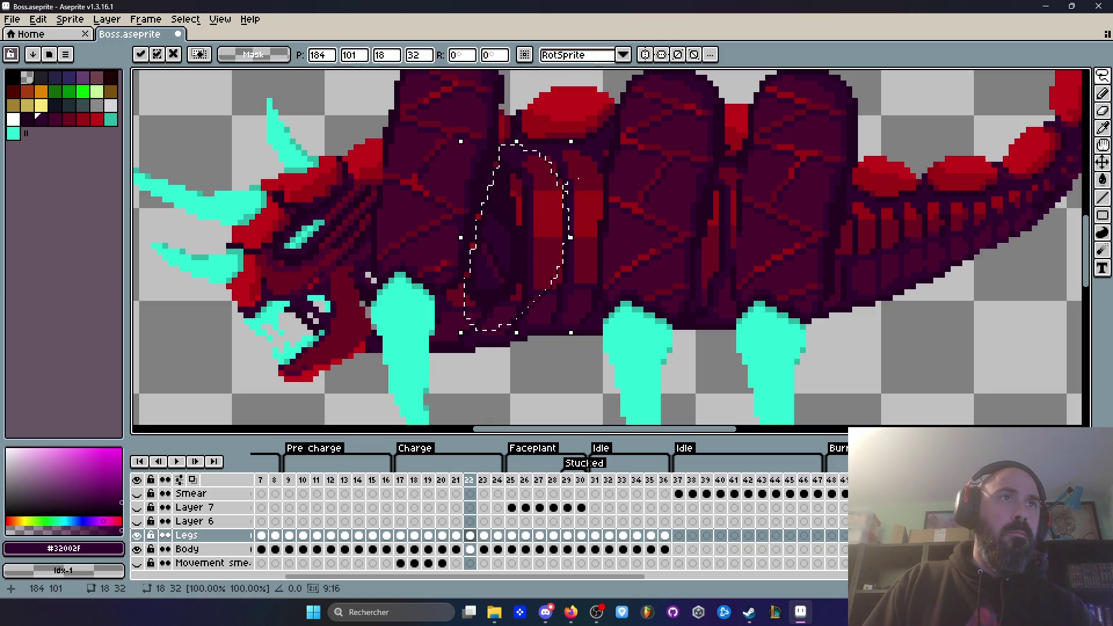
key("Return")
key("Return")
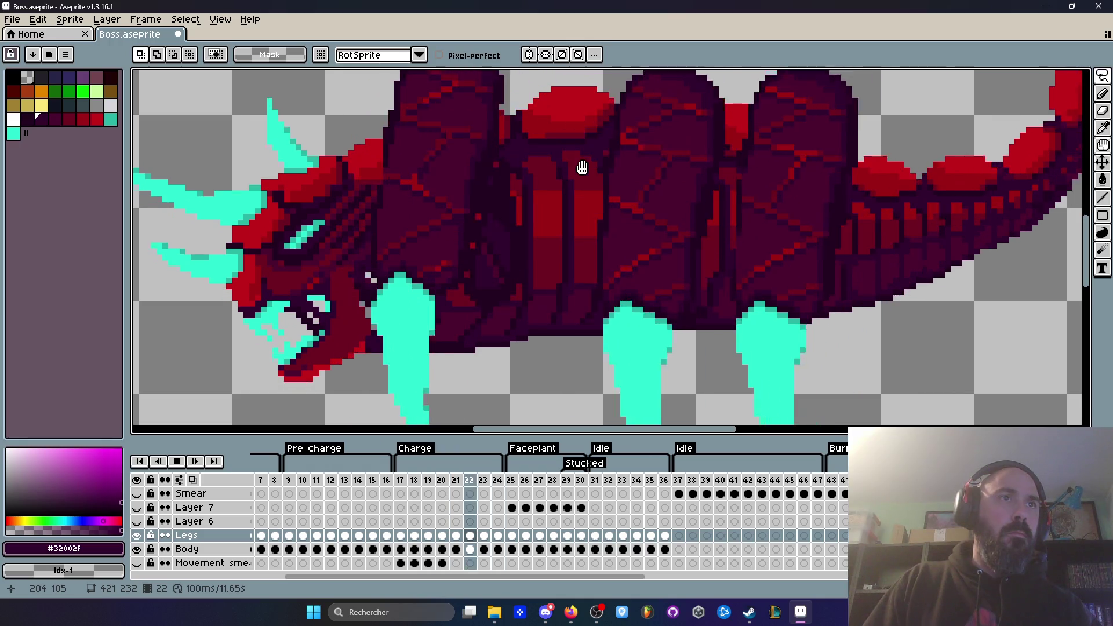
Review the charge, checking frames 24–25 and replaying from frame 17.
key("Return")
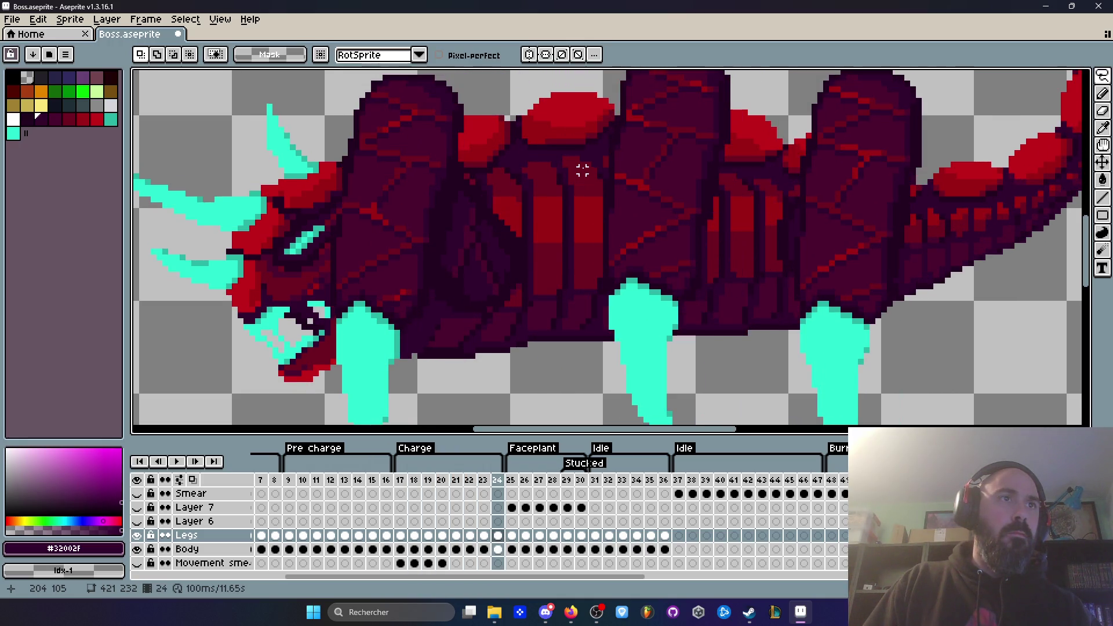
key("Right")
key("Left")
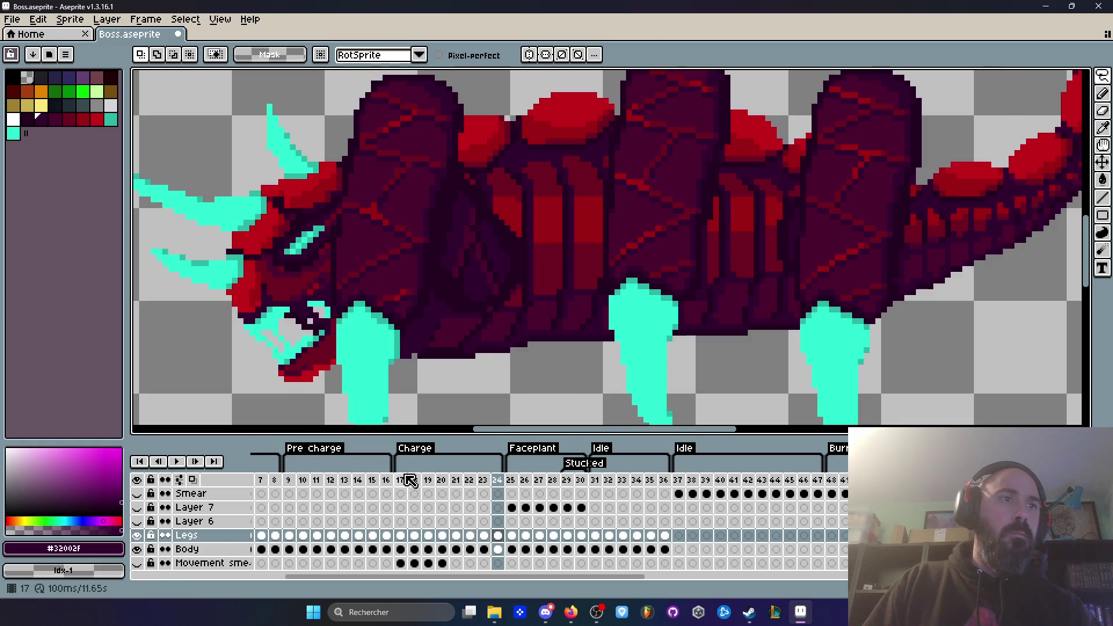
left_click(406, 480)
key("Return")
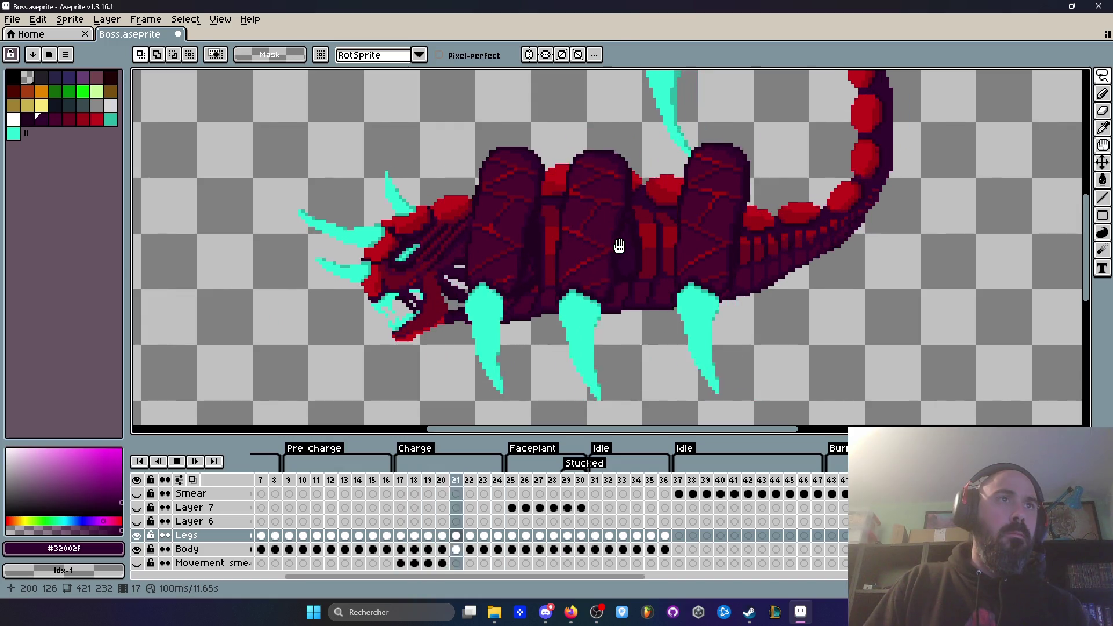
scroll(667, 253, "down", 3)
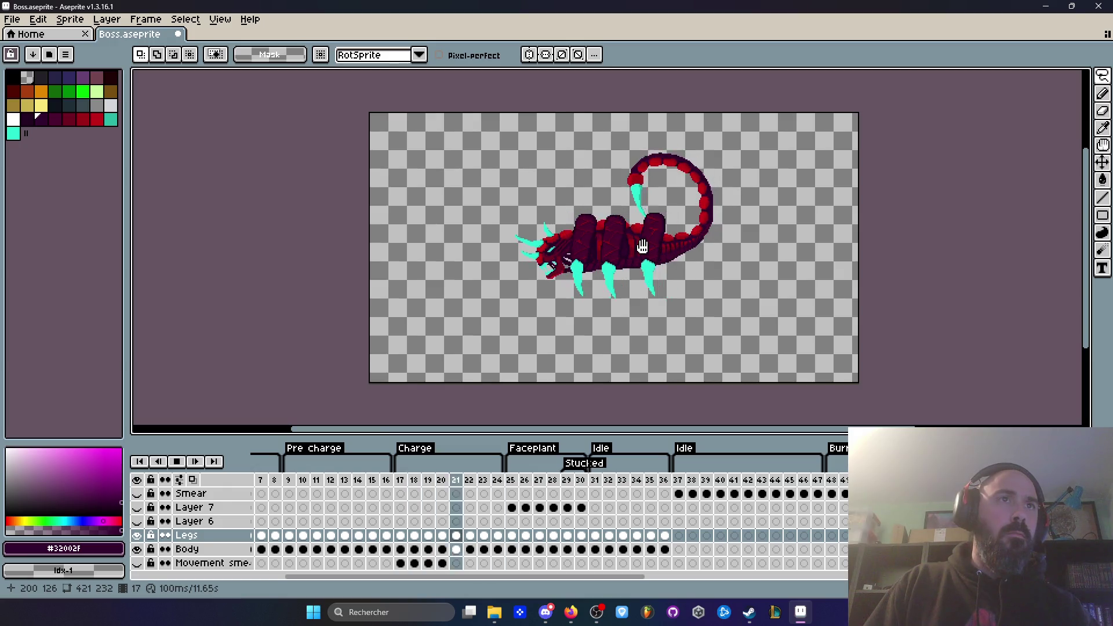
scroll(645, 248, "up", 3)
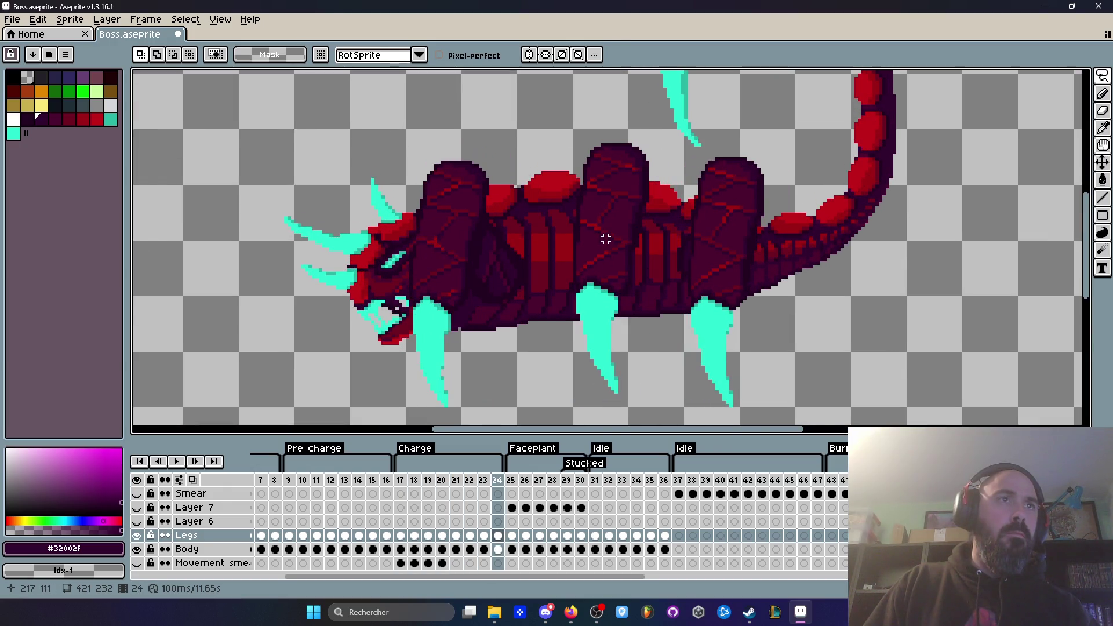
scroll(480, 257, "up", 1)
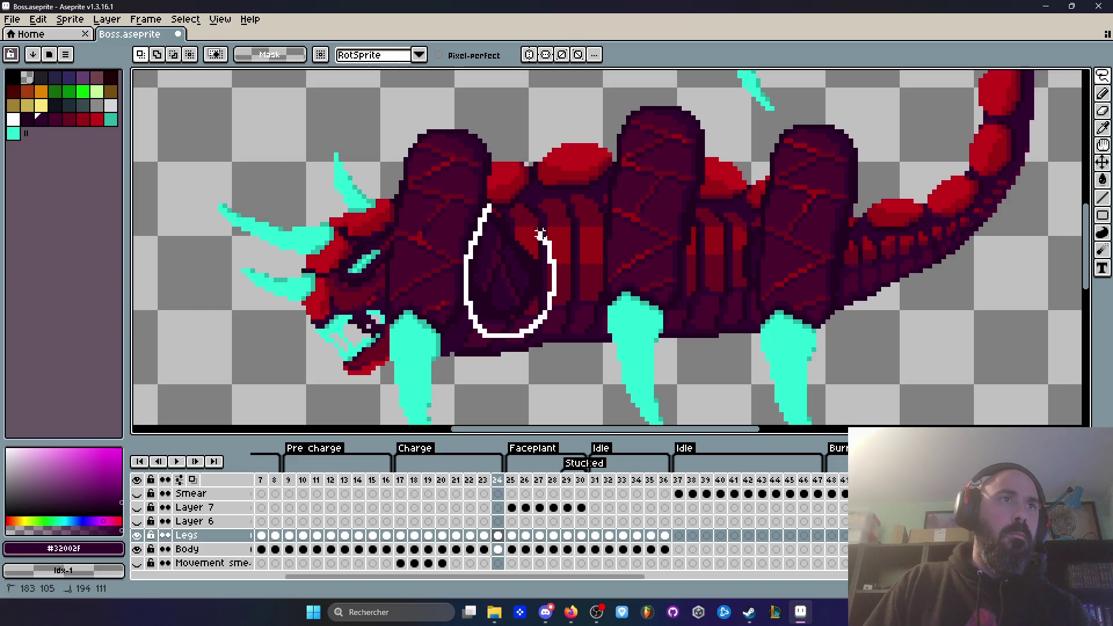
Lasso the dark patch on frame 24, then undo the selection and last transformation.
left_click_drag(545, 239, 547, 242)
left_click(511, 261)
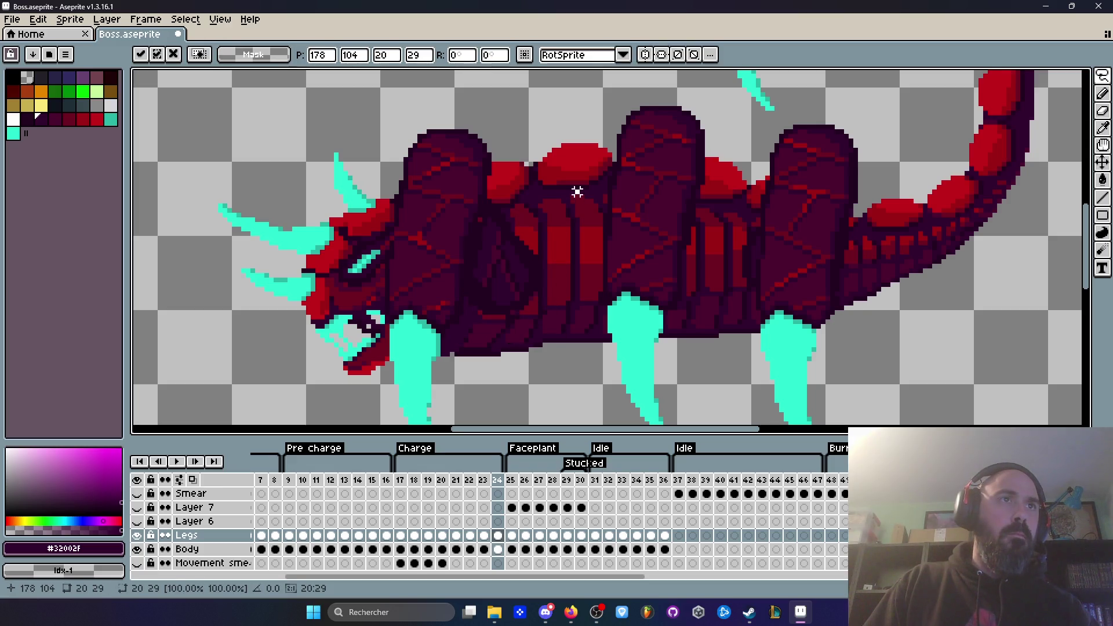
key("ctrl+z")
key("ctrl+z")
key("Return")
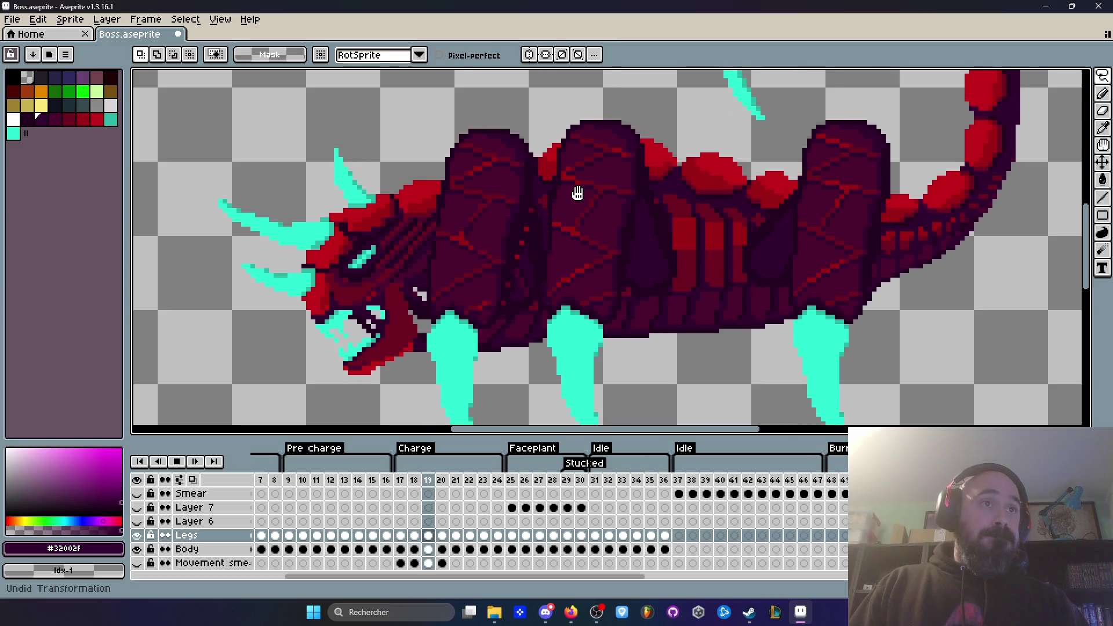
Step to frame 25, then jump back to frame 17.
scroll(603, 194, "down", 3)
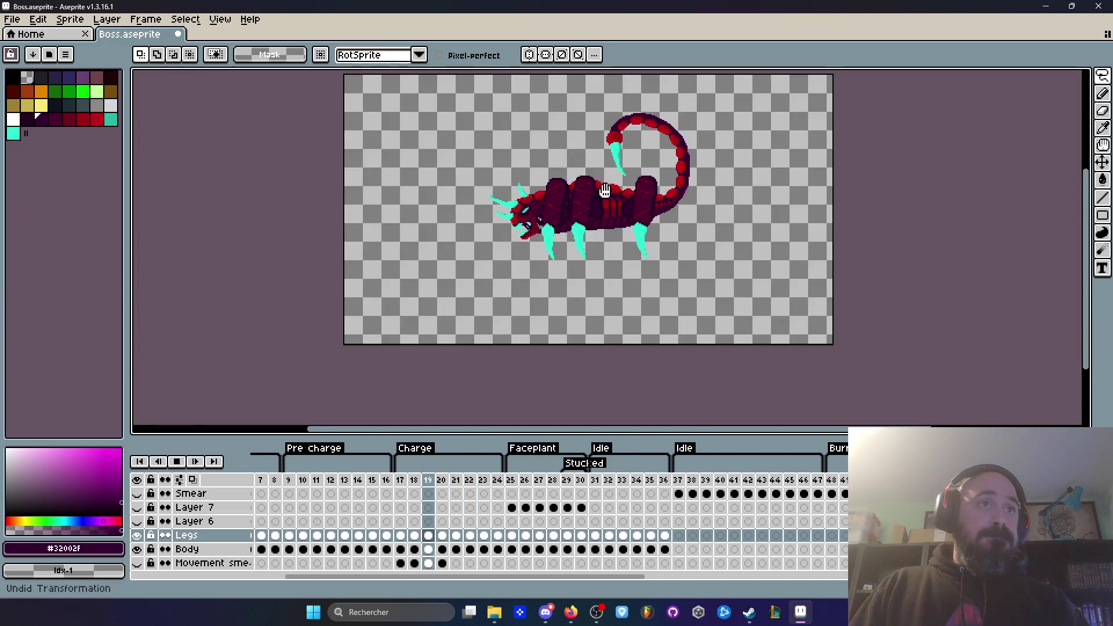
scroll(616, 190, "up", 3)
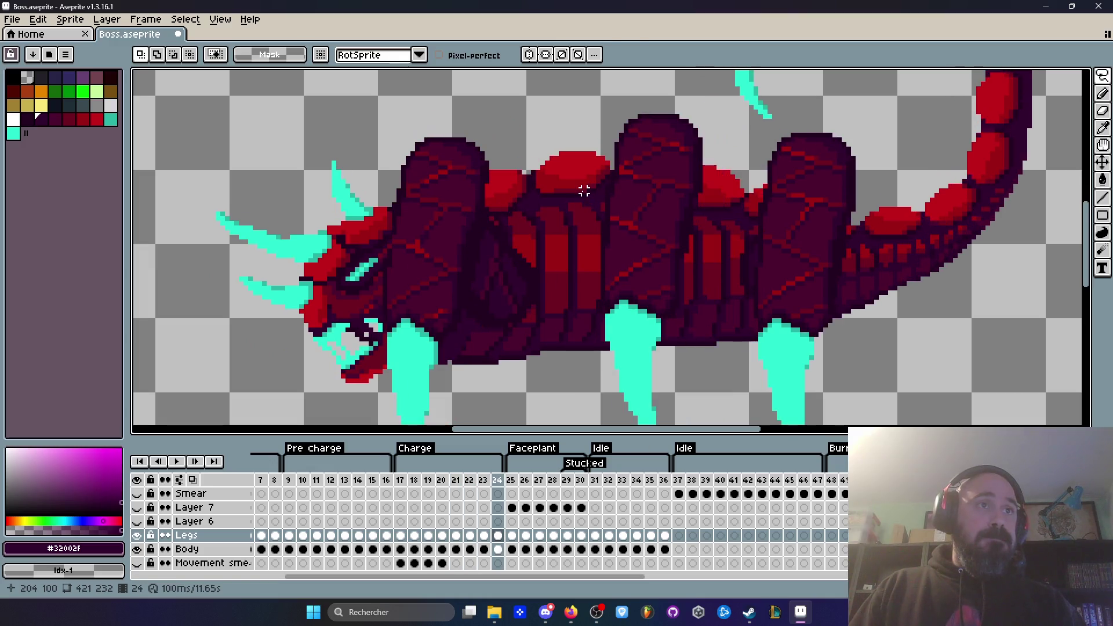
key("Right")
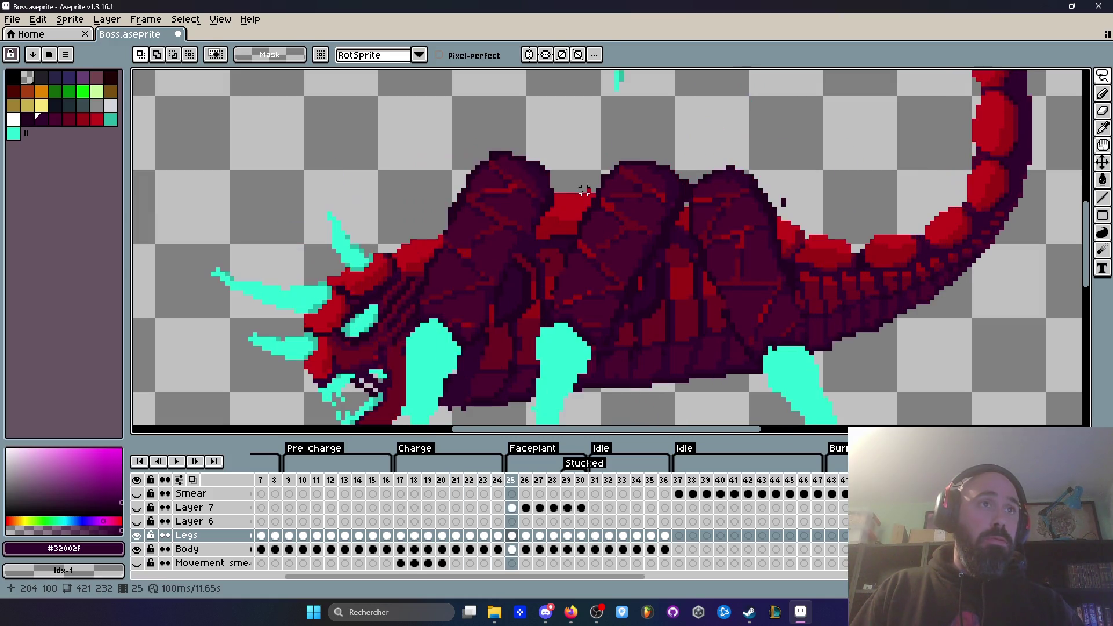
left_click(402, 494)
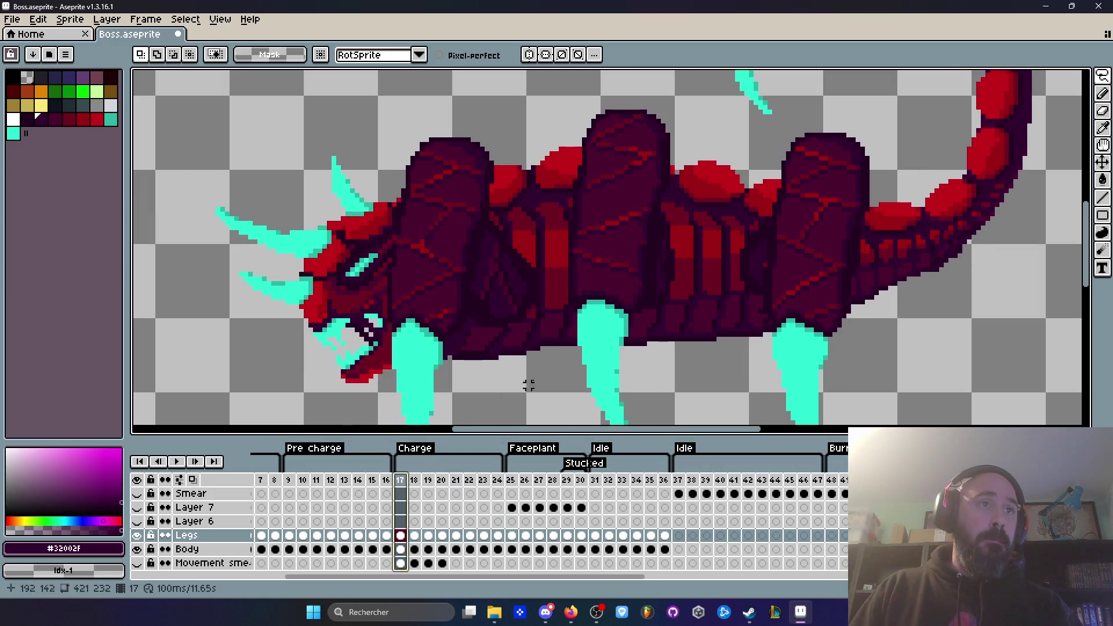
key("Return")
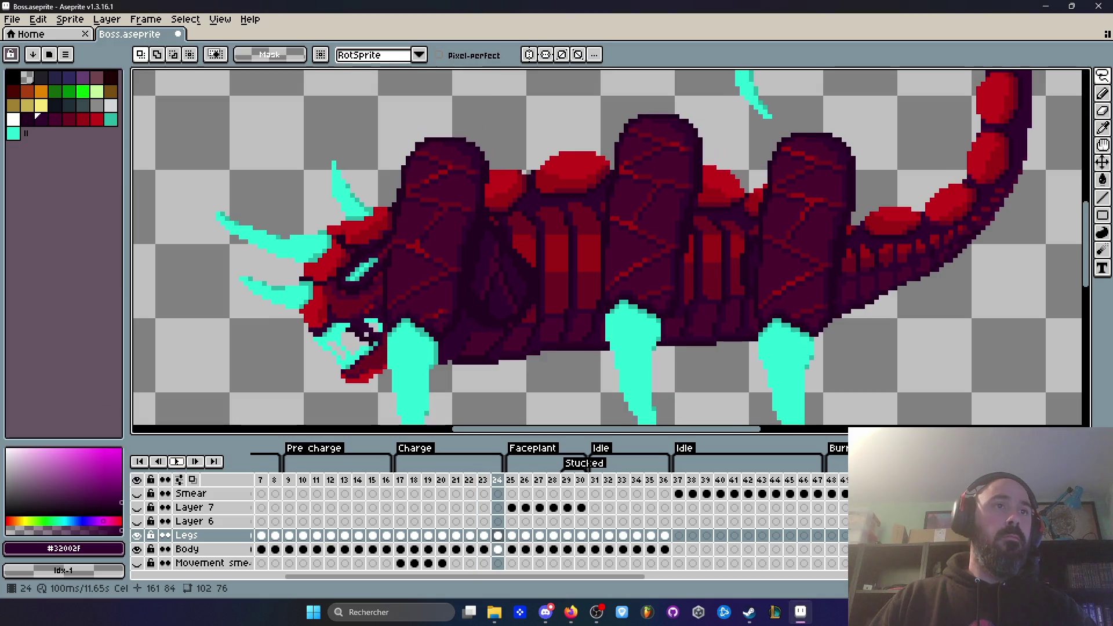
On frame 24, lasso the dark patch behind the front plate and nudge it one pixel right and down.
key("Return")
key("period")
key("period")
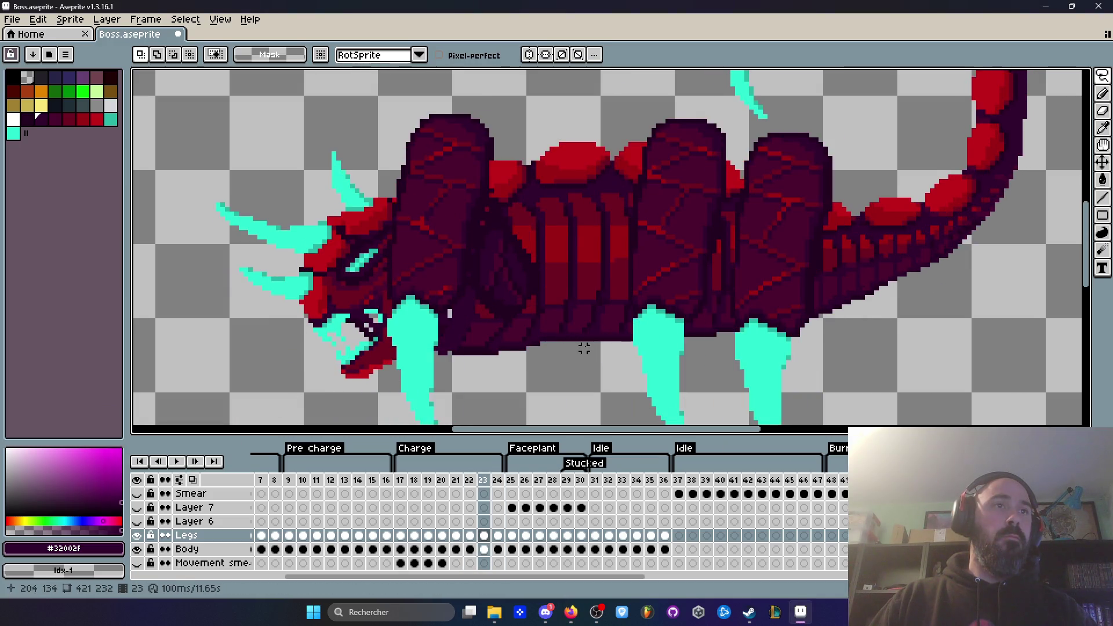
scroll(504, 241, "up", 1)
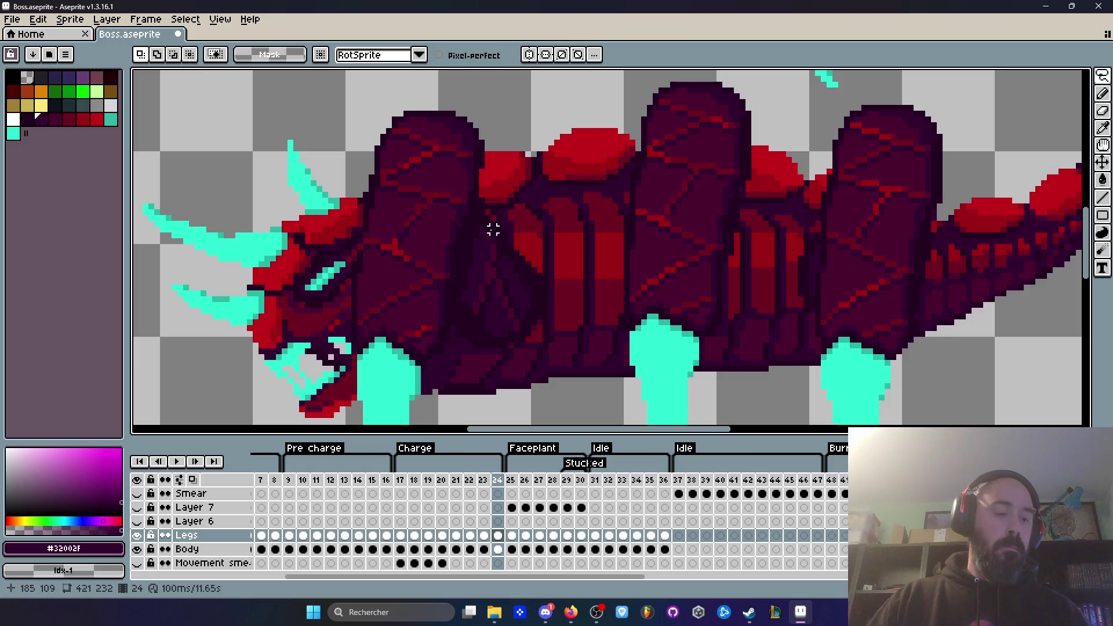
scroll(580, 257, "down", 1)
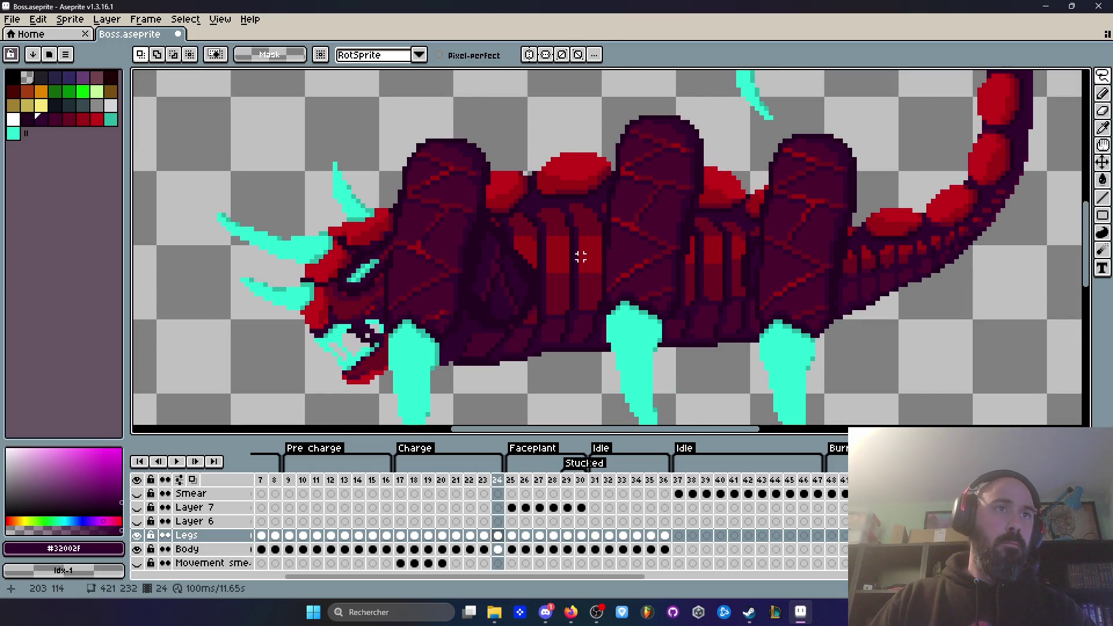
key("period")
key("comma")
key("comma")
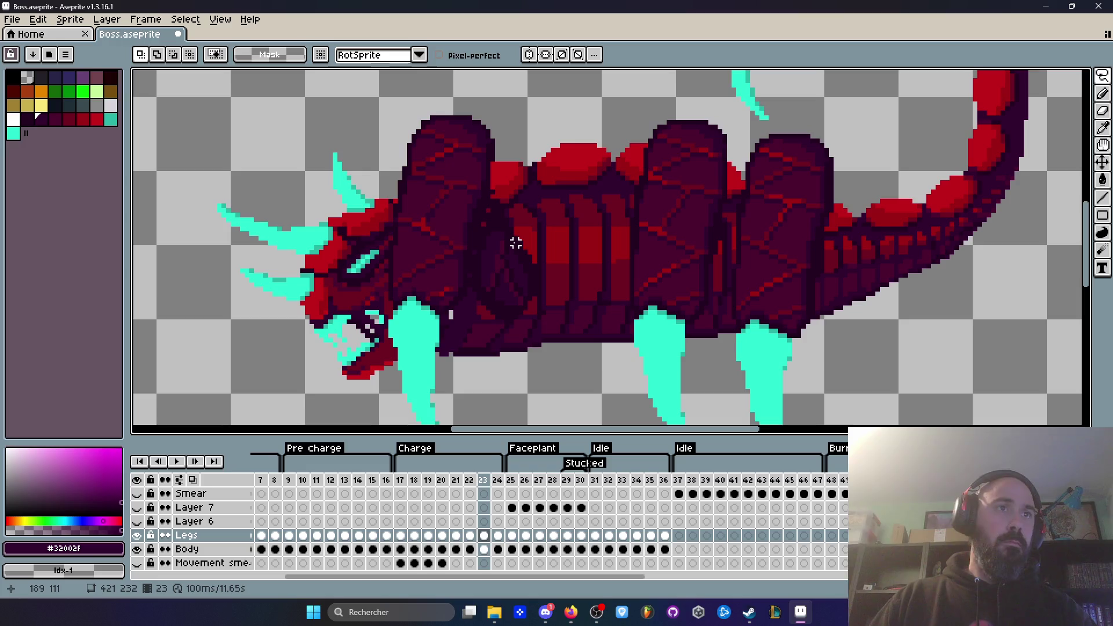
key("period")
left_click_drag(519, 340, 517, 293)
left_click(519, 287)
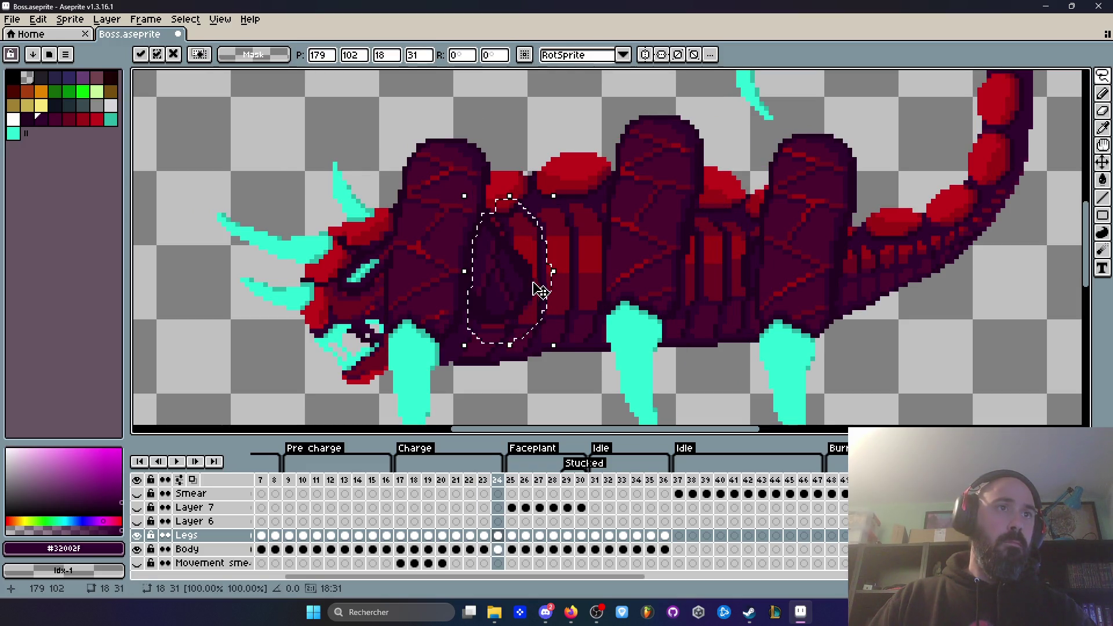
key("Right")
key("Down")
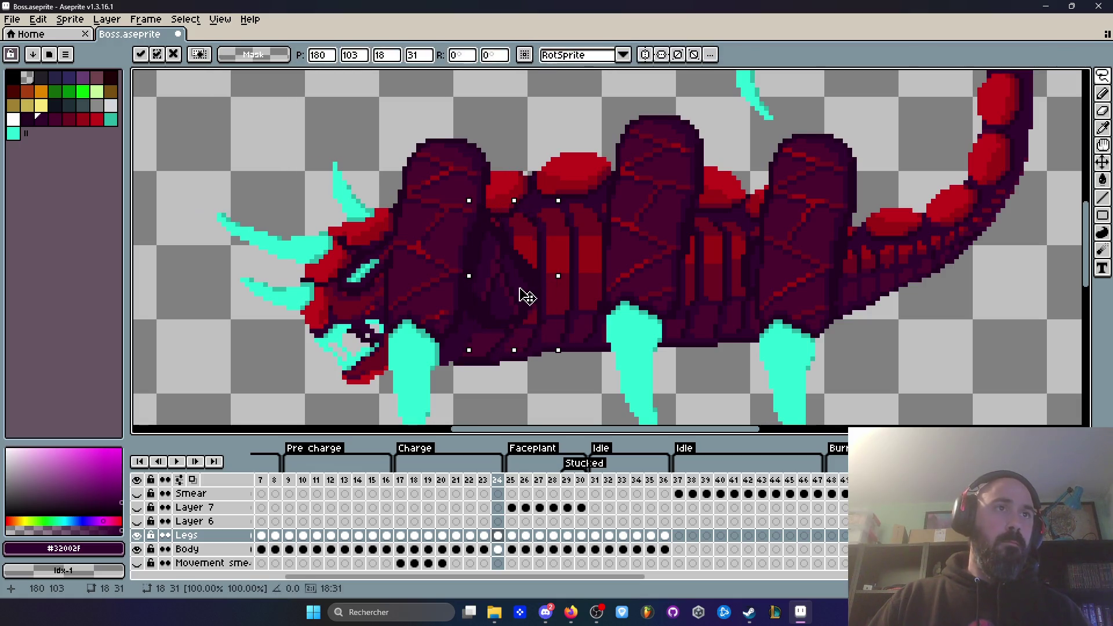
key("Return")
Preview the animation and reposition the outlined dark body patch again.
key("Return")
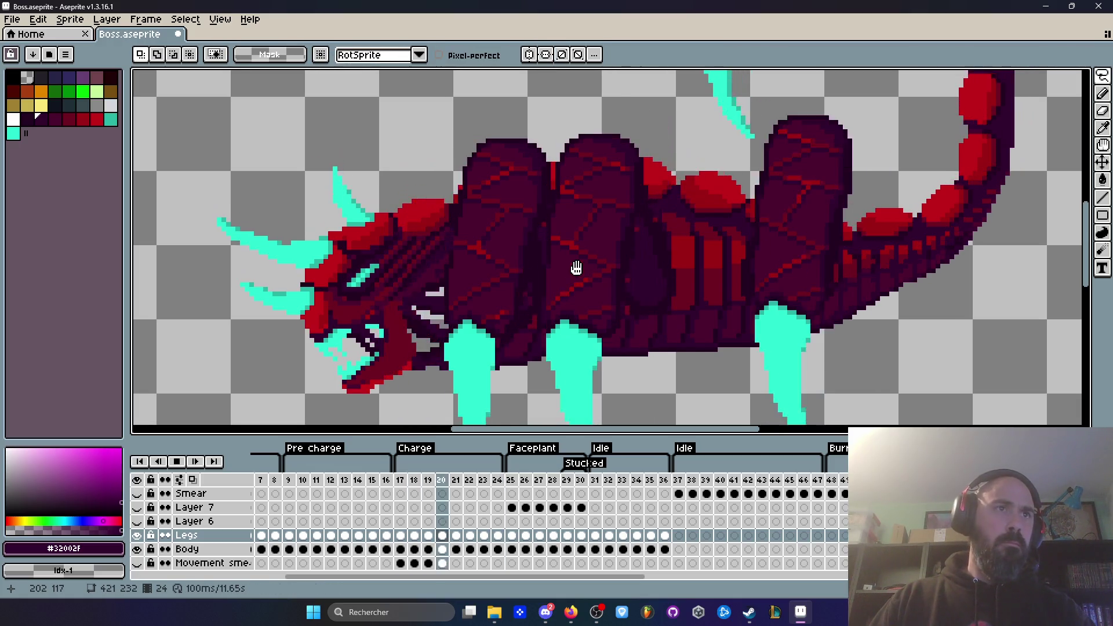
key("Return")
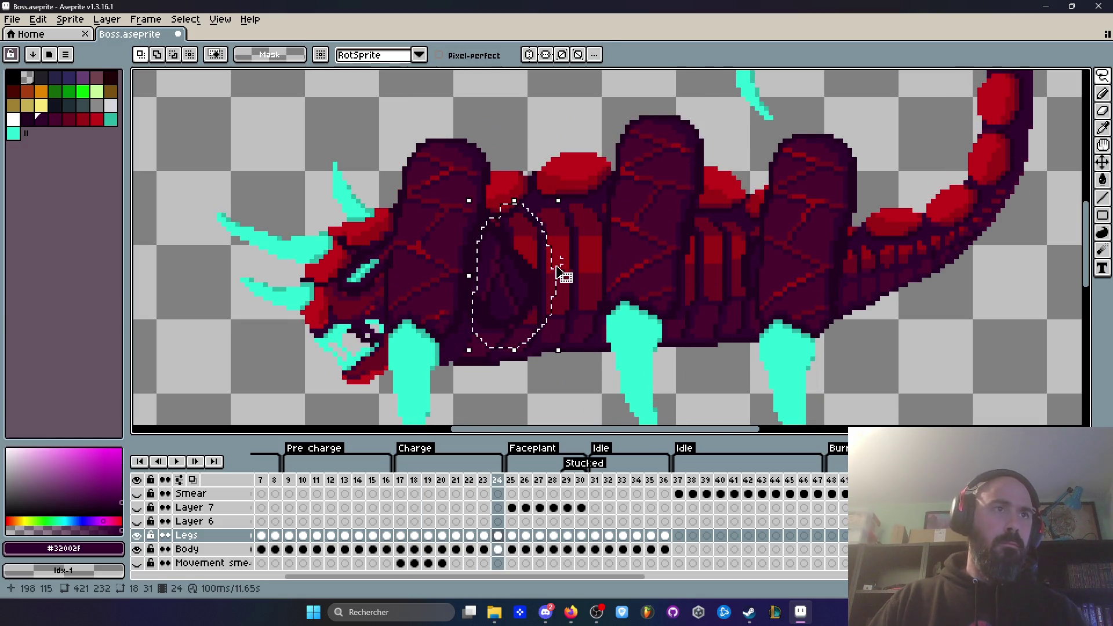
scroll(509, 311, "up", 1)
left_click(513, 312)
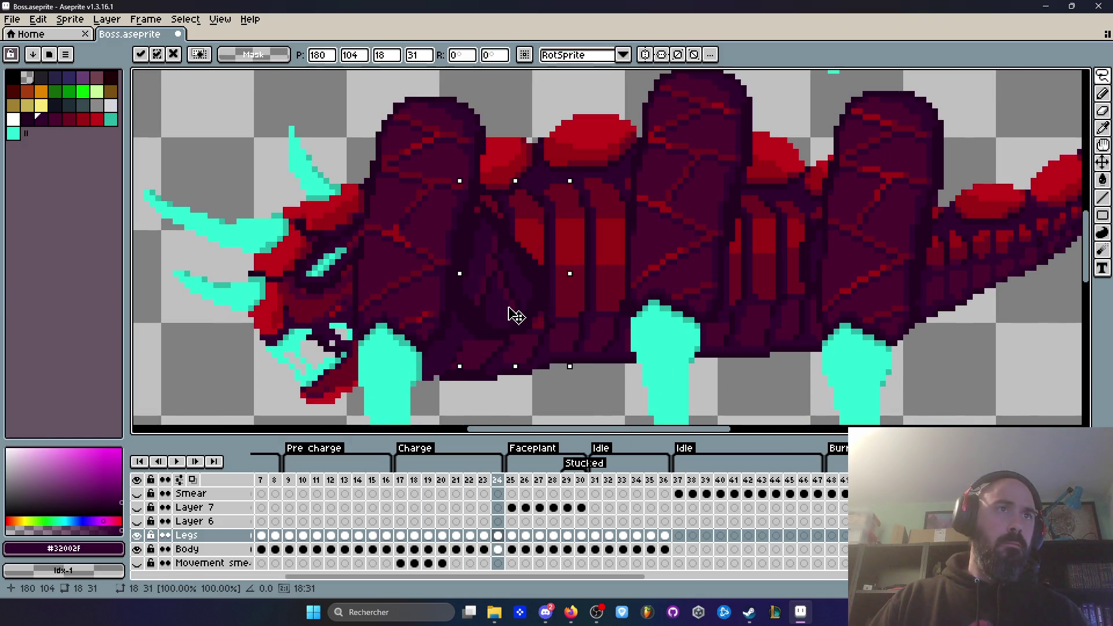
key("Return")
key("Return")
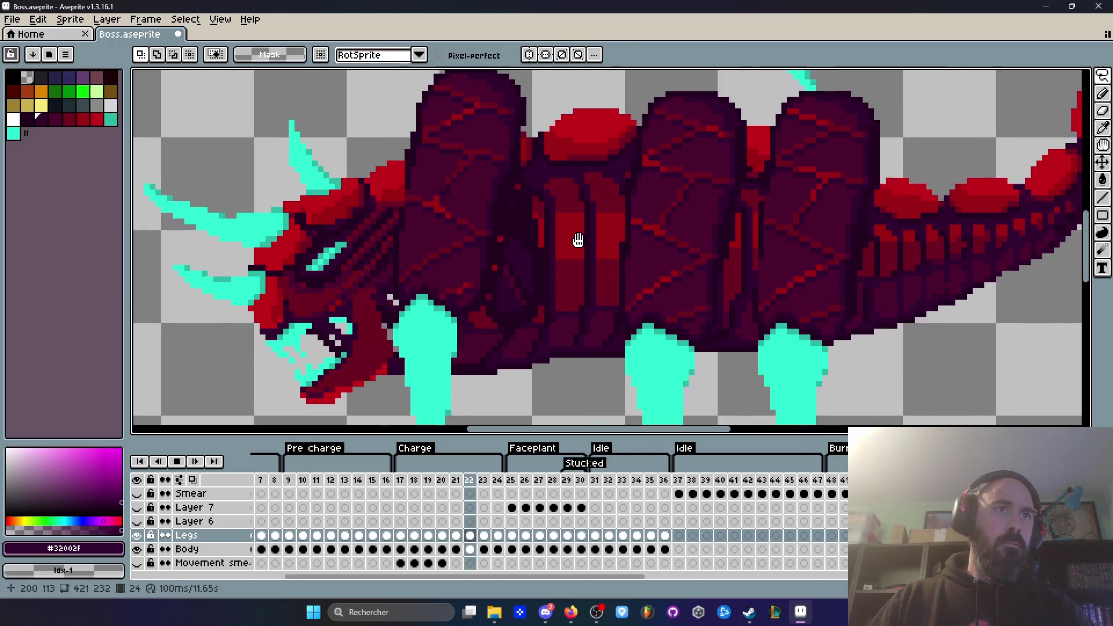
scroll(580, 240, "down", 2)
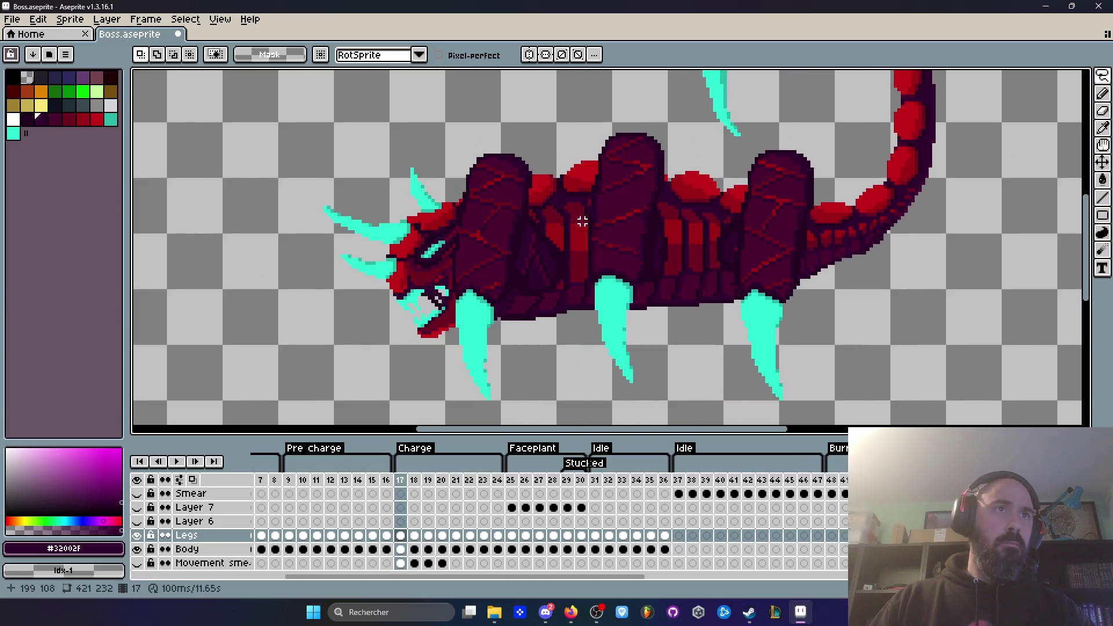
scroll(551, 218, "up", 1)
Move the dark body patch on frame 18, then undo that move after previewing.
left_click_drag(579, 253, 556, 254)
left_click(556, 261)
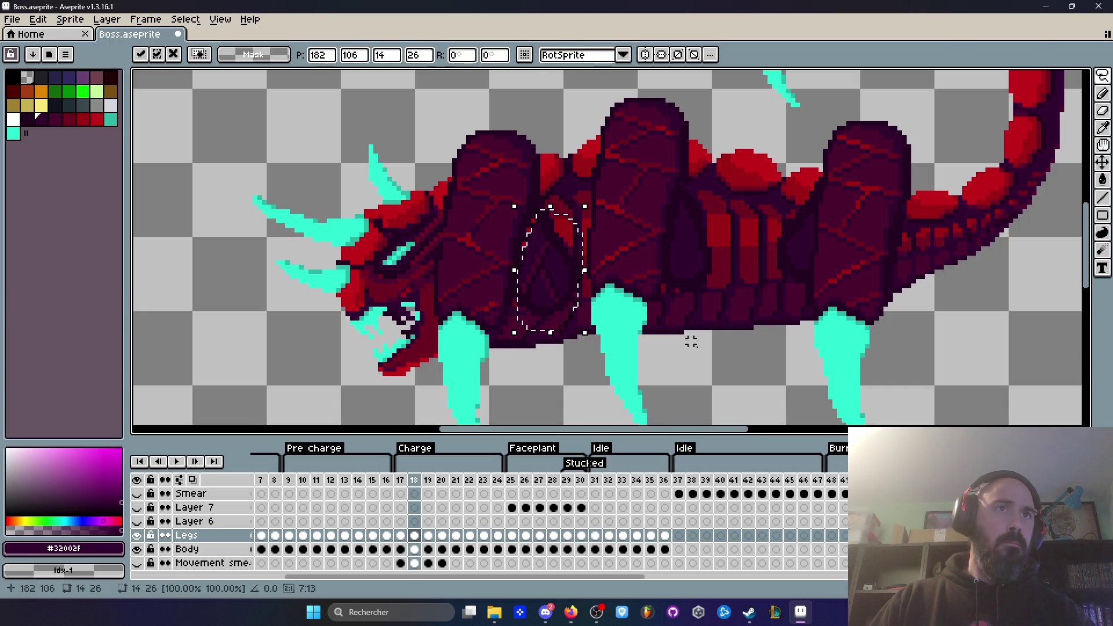
left_click(668, 323)
key("Return")
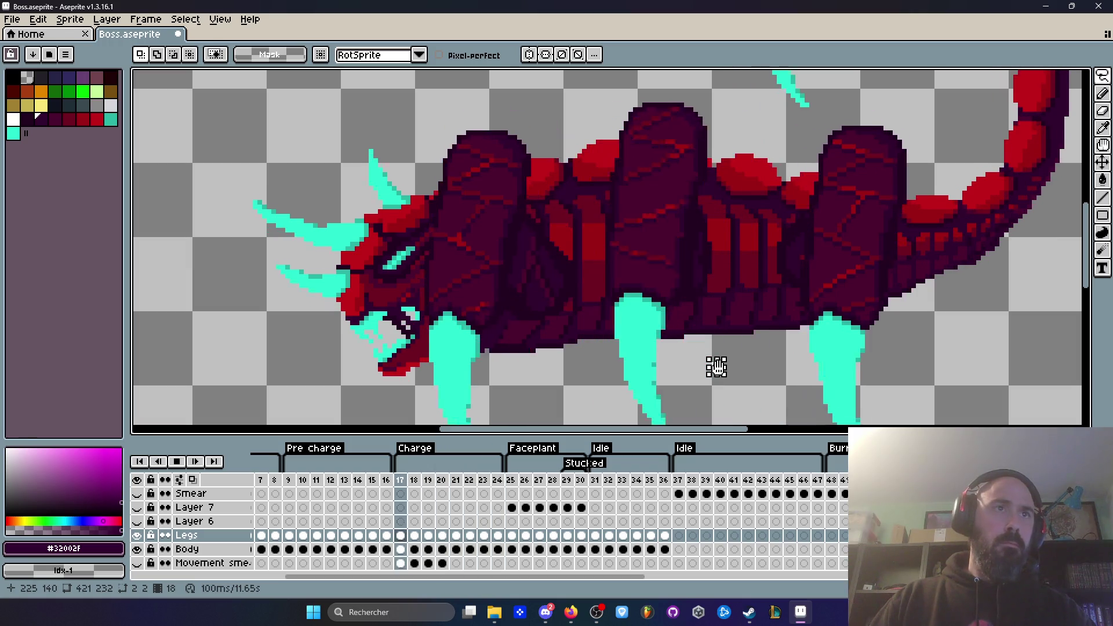
key("ctrl+z")
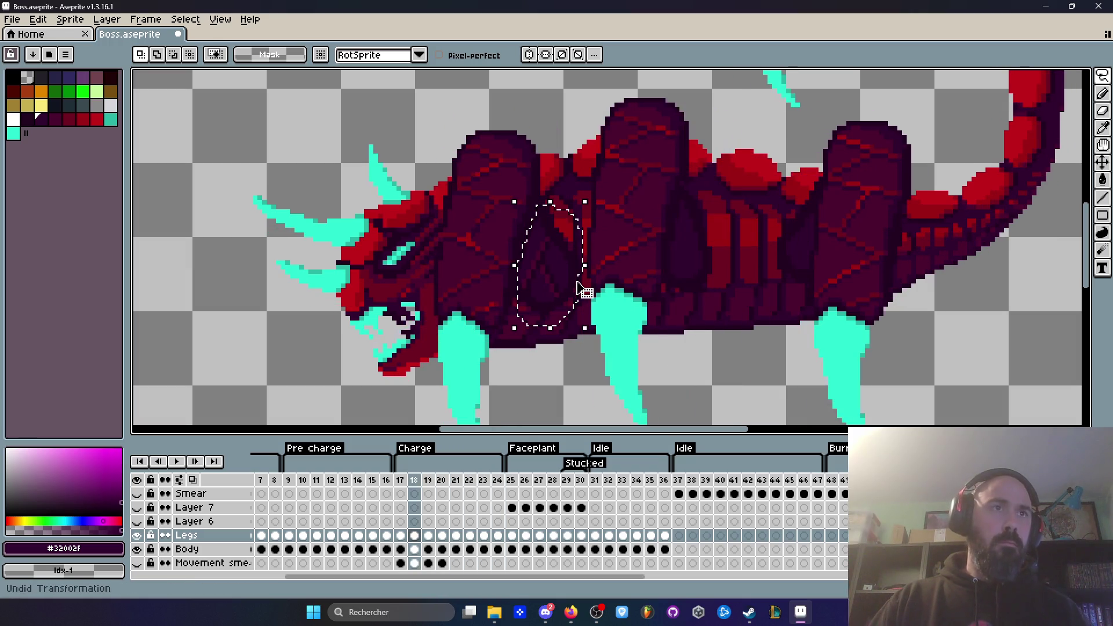
key("Return")
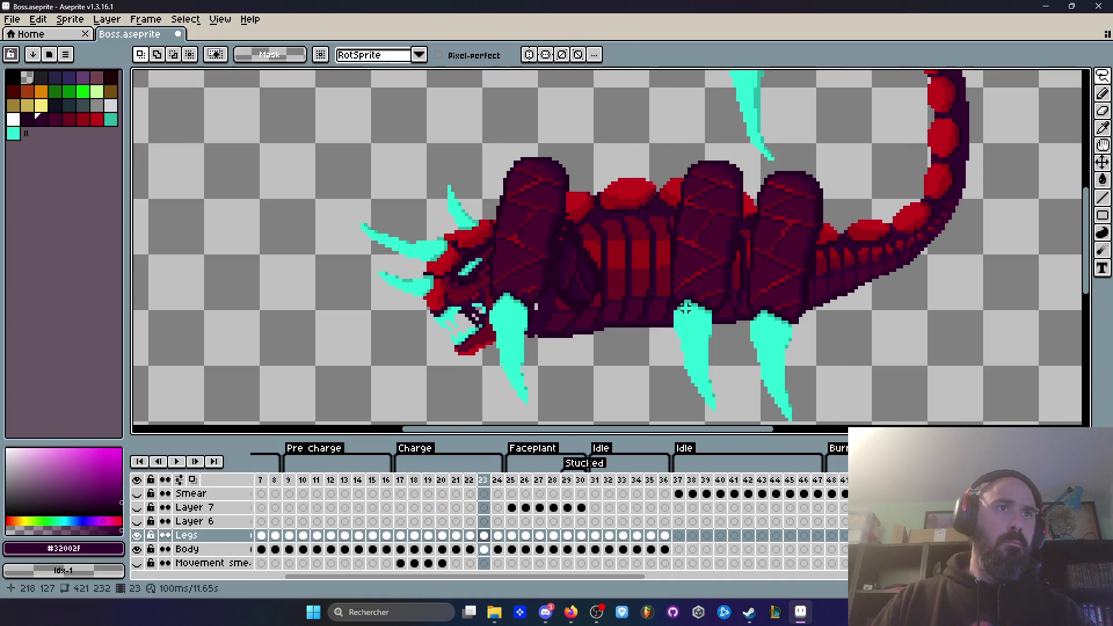
On frame 23, sample dark purple #220020 from the scorpion's body with the Eyedropper.
key("Left")
scroll(601, 293, "up", 4)
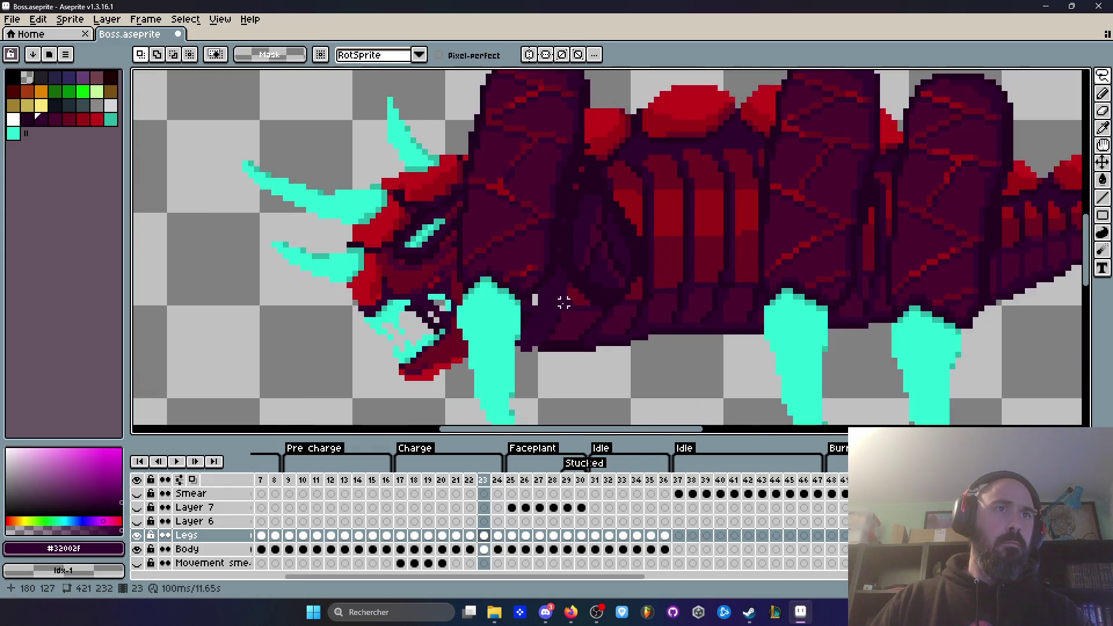
key("i")
left_click(586, 273)
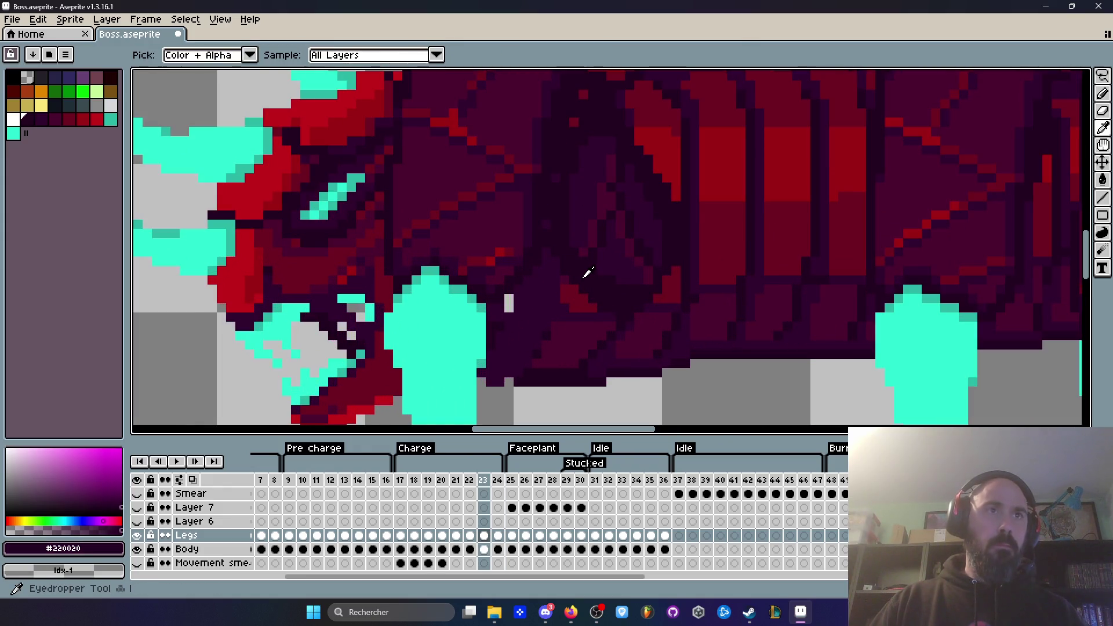
With the Pencil, paint #220020 shading strokes on the body in frame 22.
key("b")
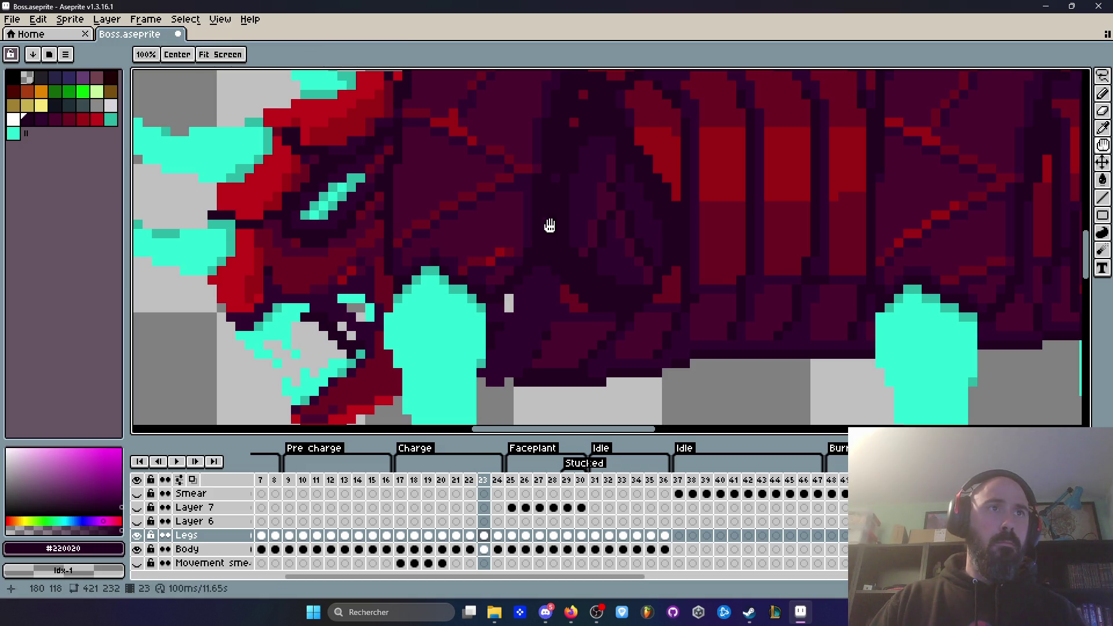
scroll(568, 145, "down", 3)
scroll(607, 240, "up", 1)
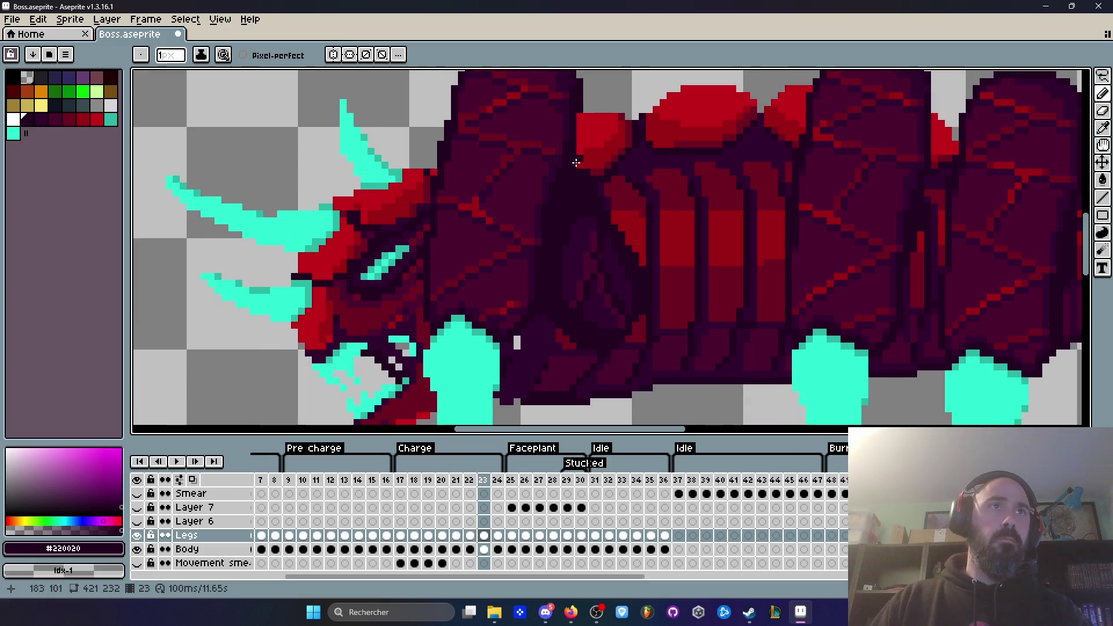
key("Left")
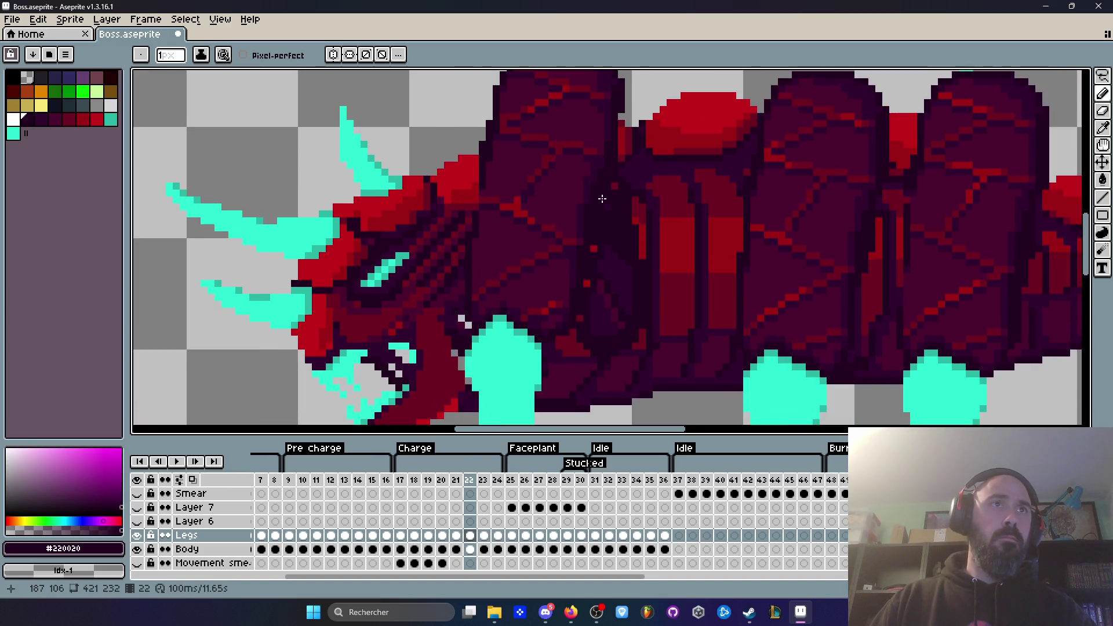
left_click_drag(626, 183, 604, 215)
left_click_drag(582, 291, 586, 272)
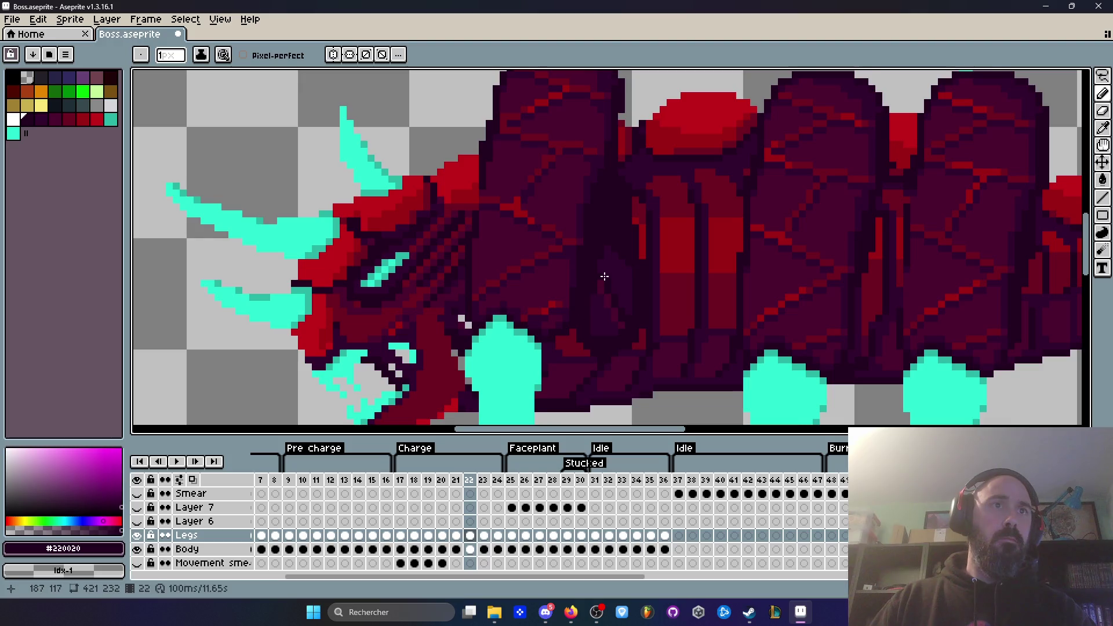
Add single #220020 pixels to the body on frame 24 and preview the animation.
key("Right")
key("Right")
left_click_drag(564, 210, 564, 211)
key("Return")
key("Return")
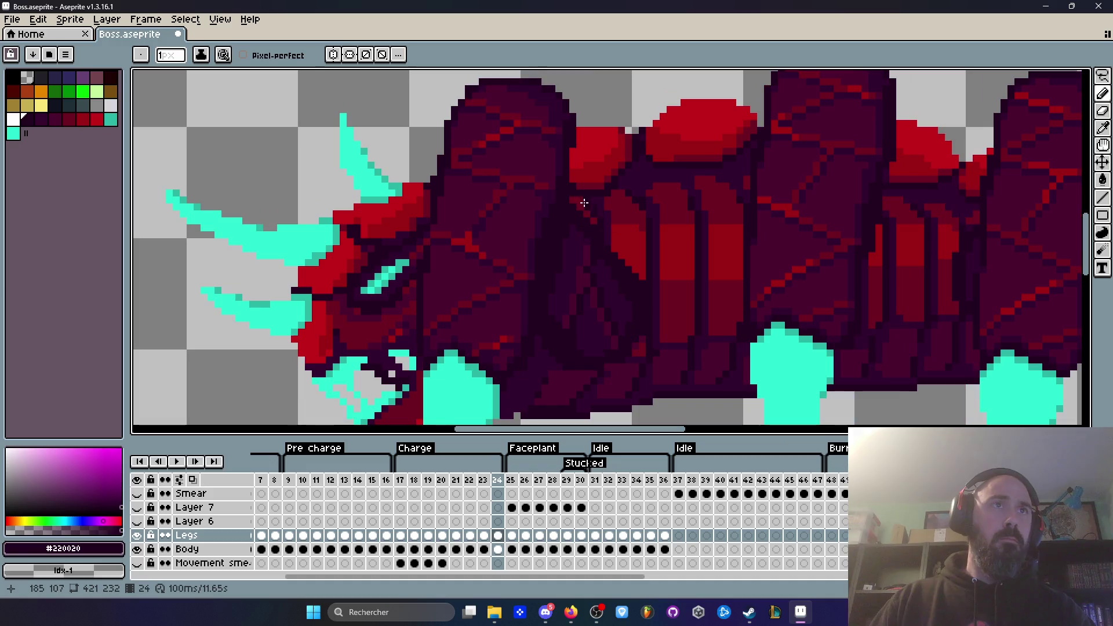
left_click_drag(592, 233, 592, 233)
left_click_drag(575, 192, 575, 192)
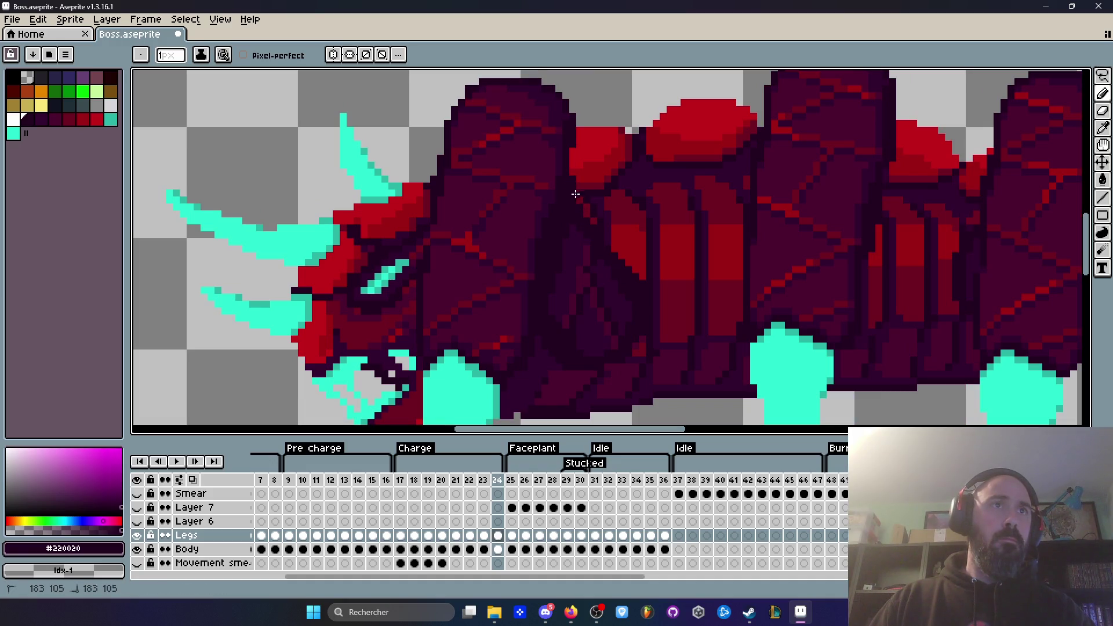
key("Right")
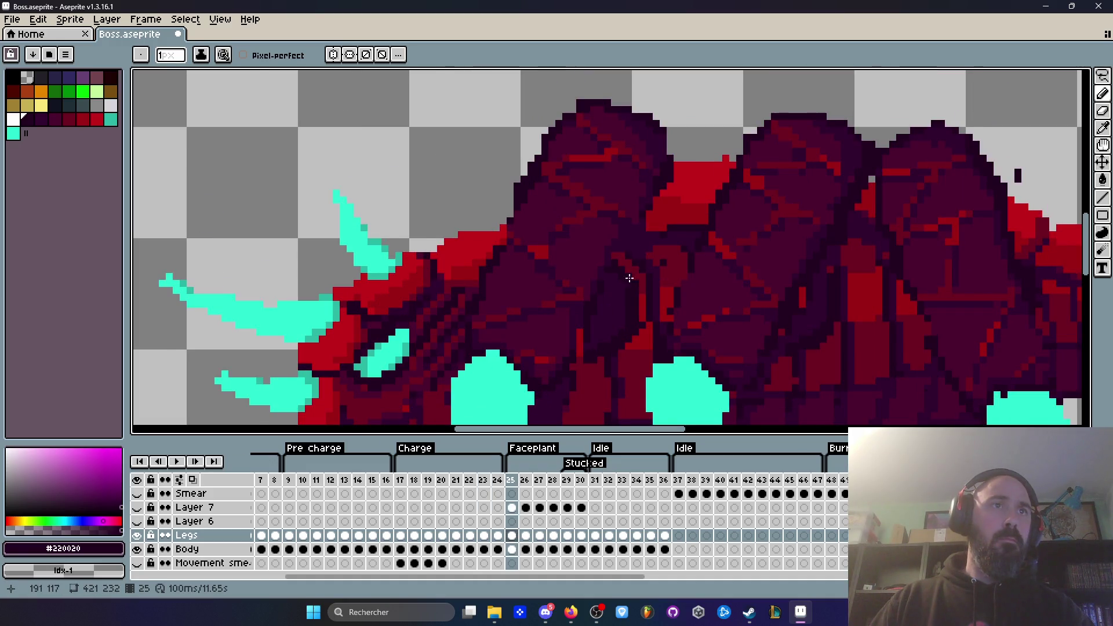
scroll(636, 278, "down", 1)
key("Return")
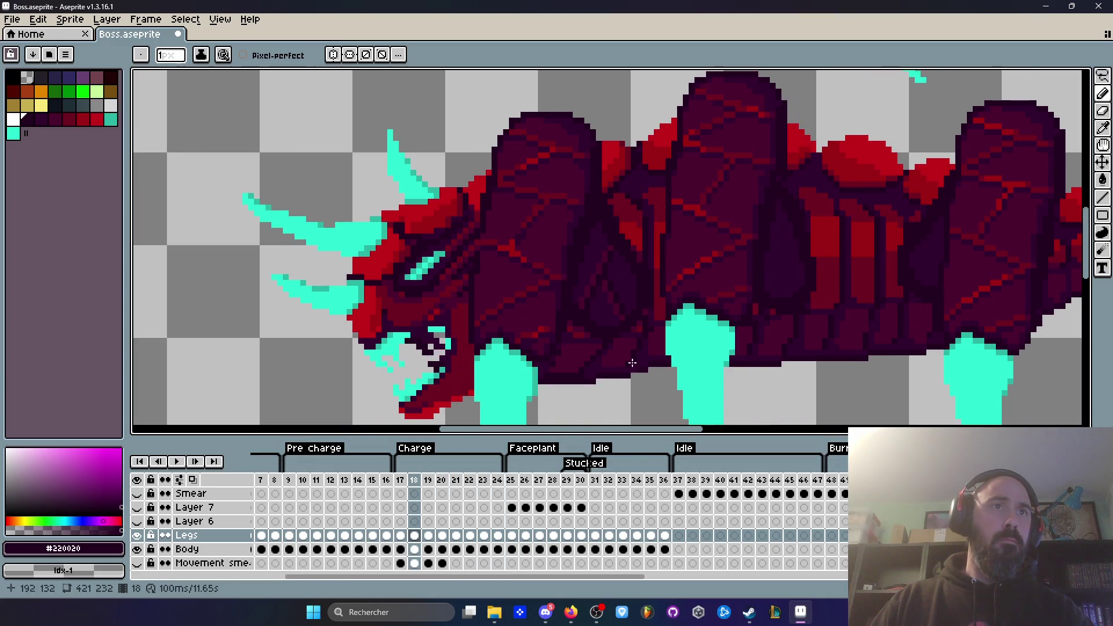
Compare frames 17 and 18, then dot dark #220020 pixels onto the frame 18 body.
key("Return")
key("Right")
key("Left")
key("Left")
key("Right")
key("Left")
key("Right")
scroll(606, 358, "up", 1)
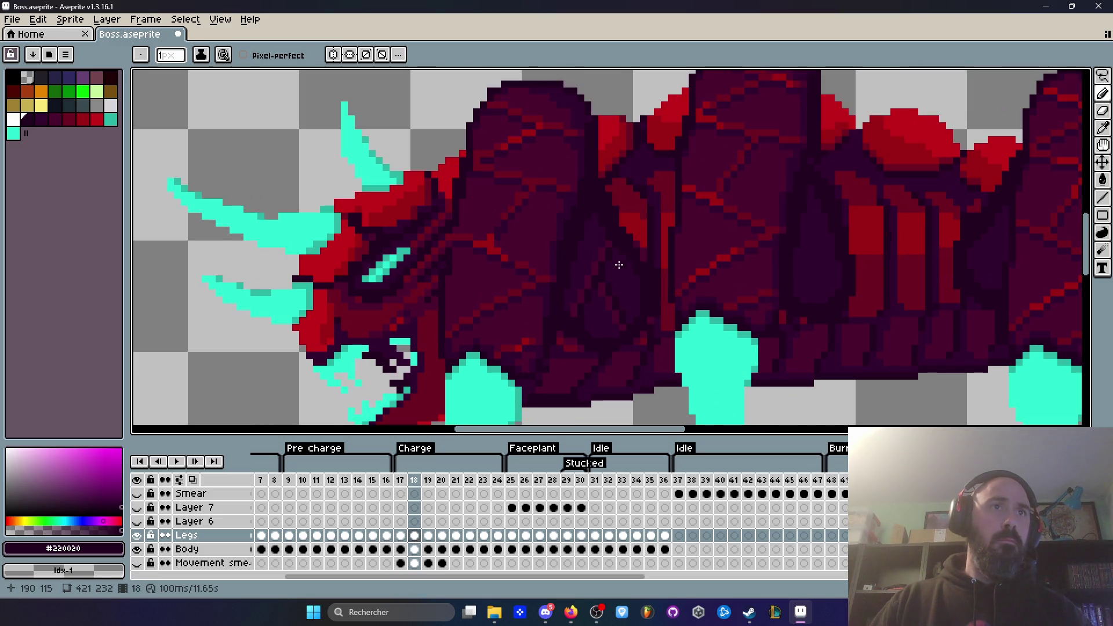
scroll(522, 366, "up", 1)
left_click_drag(569, 319, 588, 331)
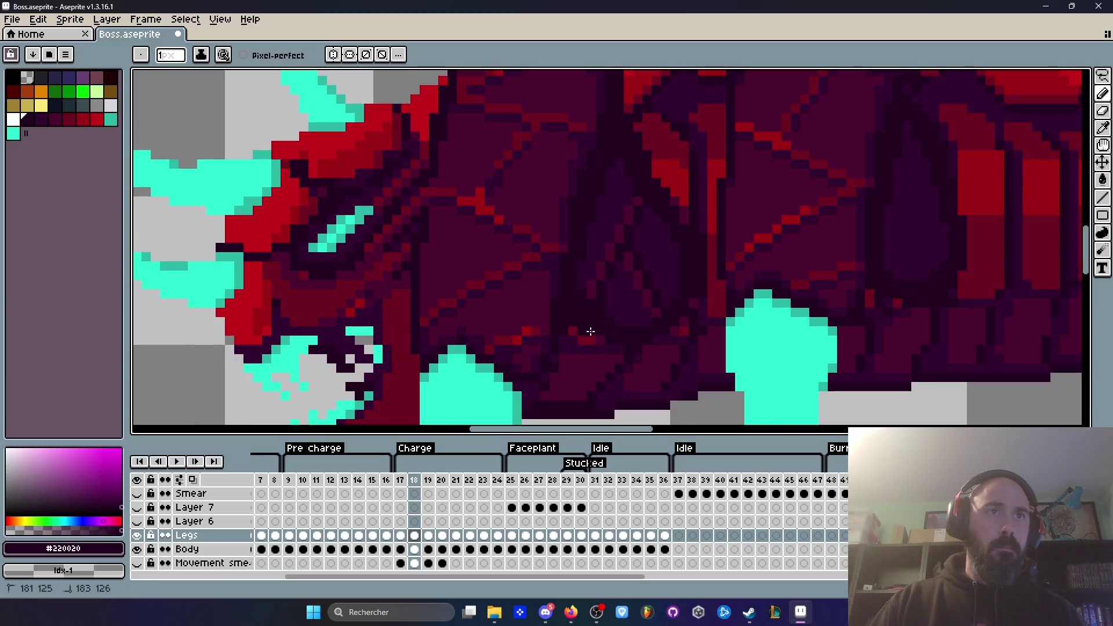
Lasso a dark body patch on frame 18 to shift it.
key("q")
mouse_move(631, 154)
left_mouse_down()
mouse_move(615, 159)
mouse_move(592, 267)
left_mouse_up()
mouse_move(635, 323)
left_mouse_down()
mouse_move(652, 184)
mouse_move(622, 161)
left_mouse_up()
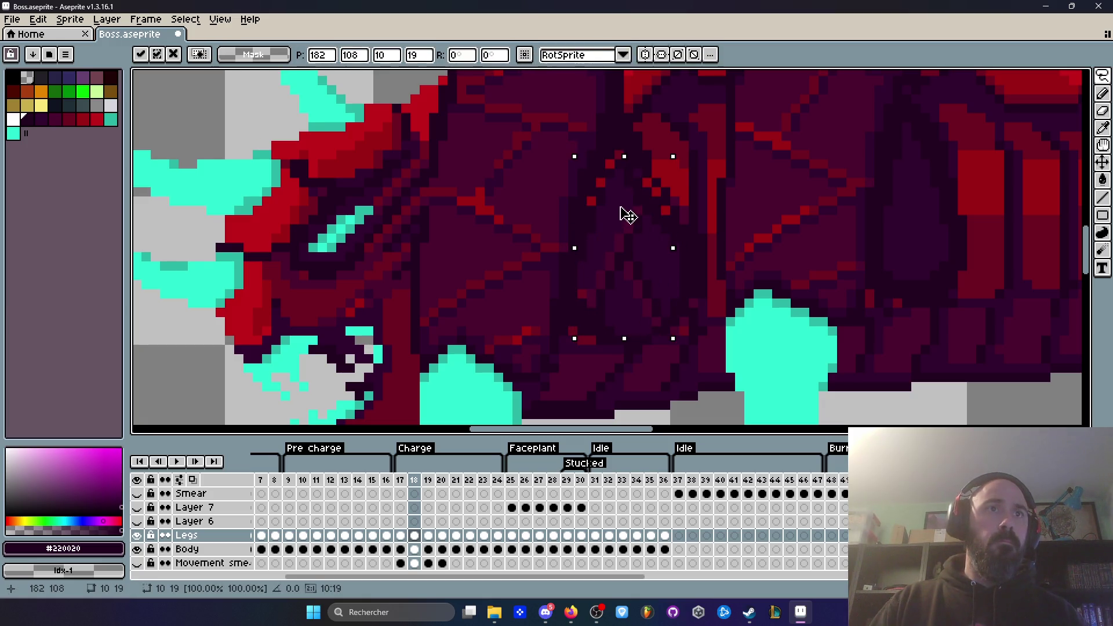
Commit the frame 18 shading move, compare frames 17 and 18, and replay the Charge animation.
key("Return")
key("Return")
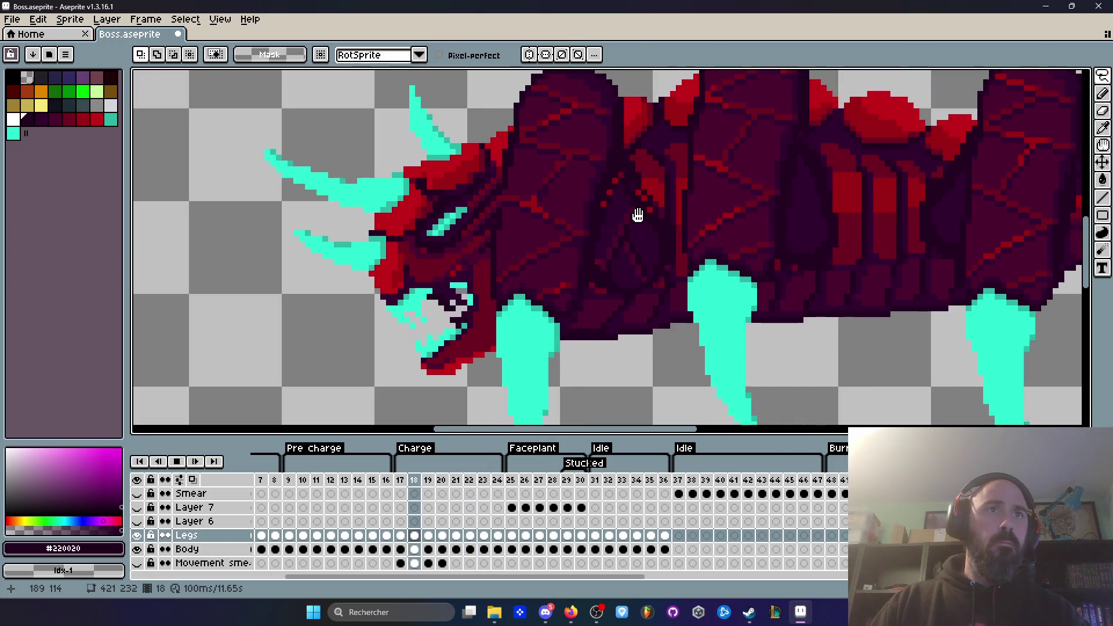
key("Return")
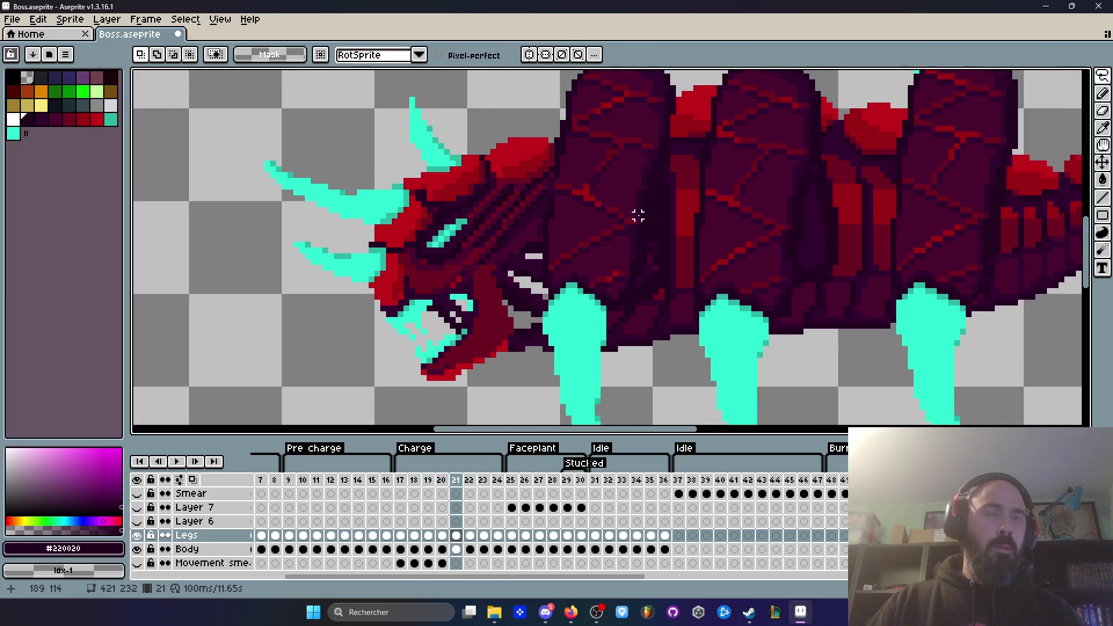
key("Left")
key("Left")
key("Left")
key("Right")
key("Left")
key("Right")
key("Left")
key("Right")
key("Left")
key("Left")
key("Right")
key("Right")
key("Right")
key("Return")
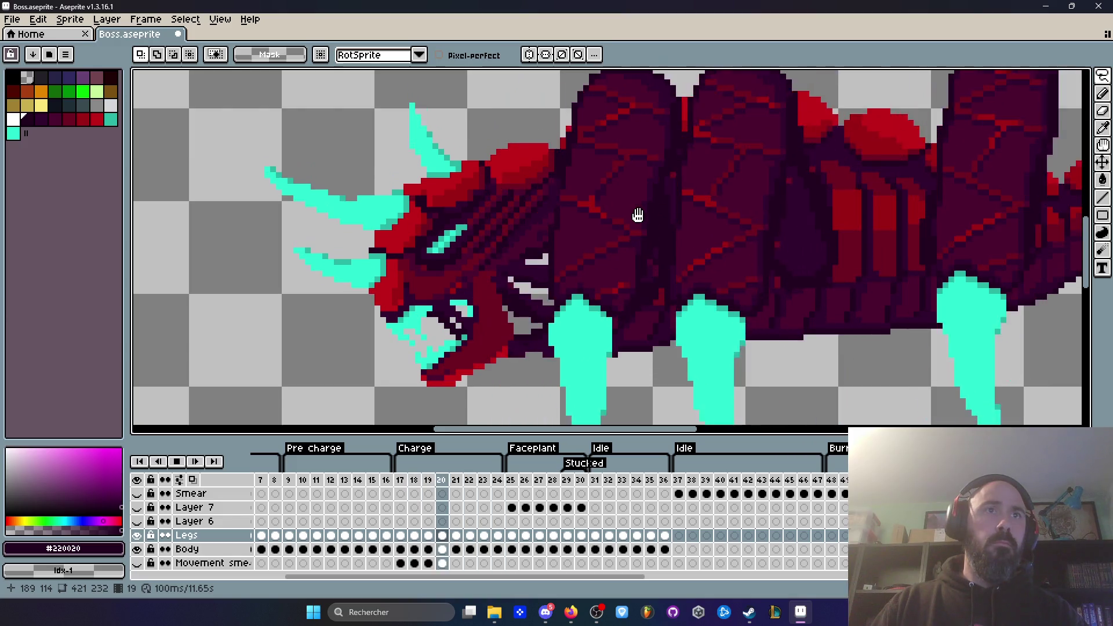
scroll(733, 214, "down", 1)
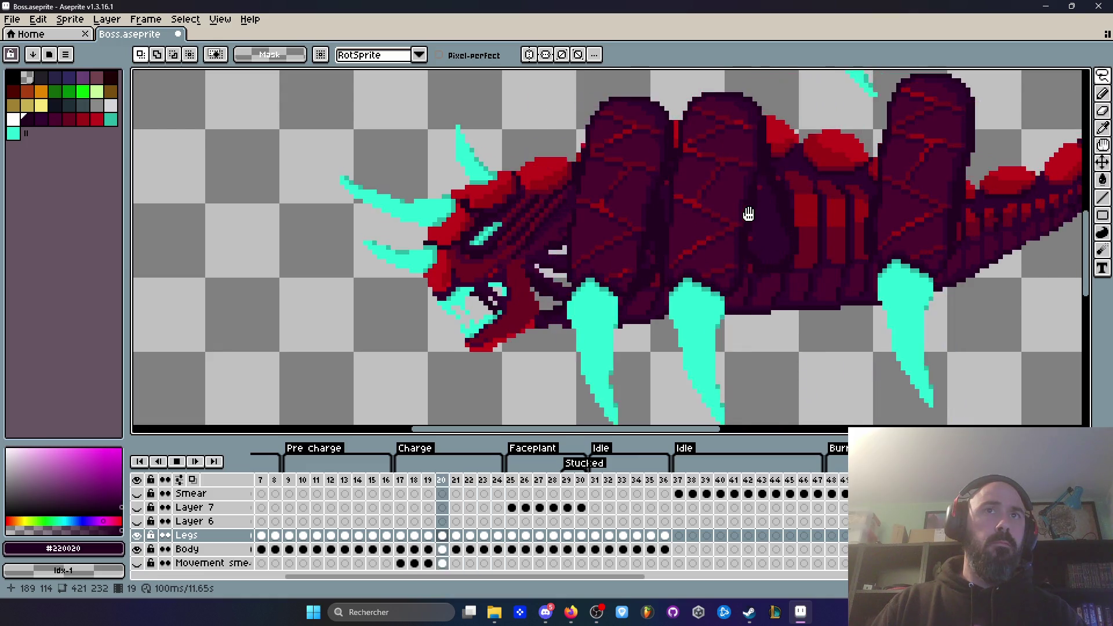
key("Return")
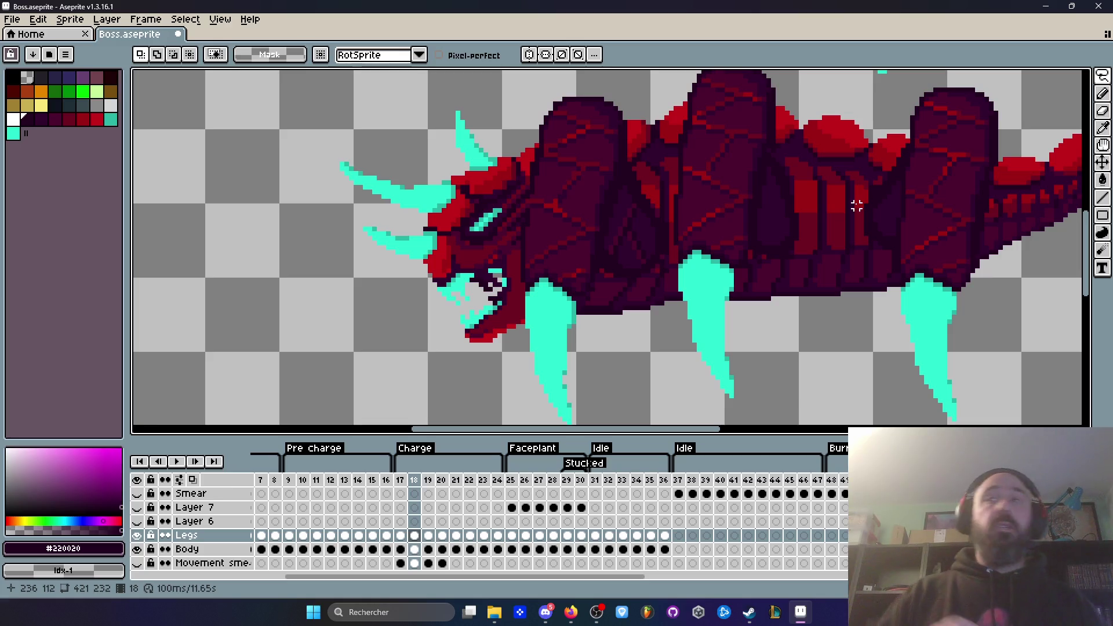
scroll(737, 189, "down", 3)
scroll(786, 199, "up", 1)
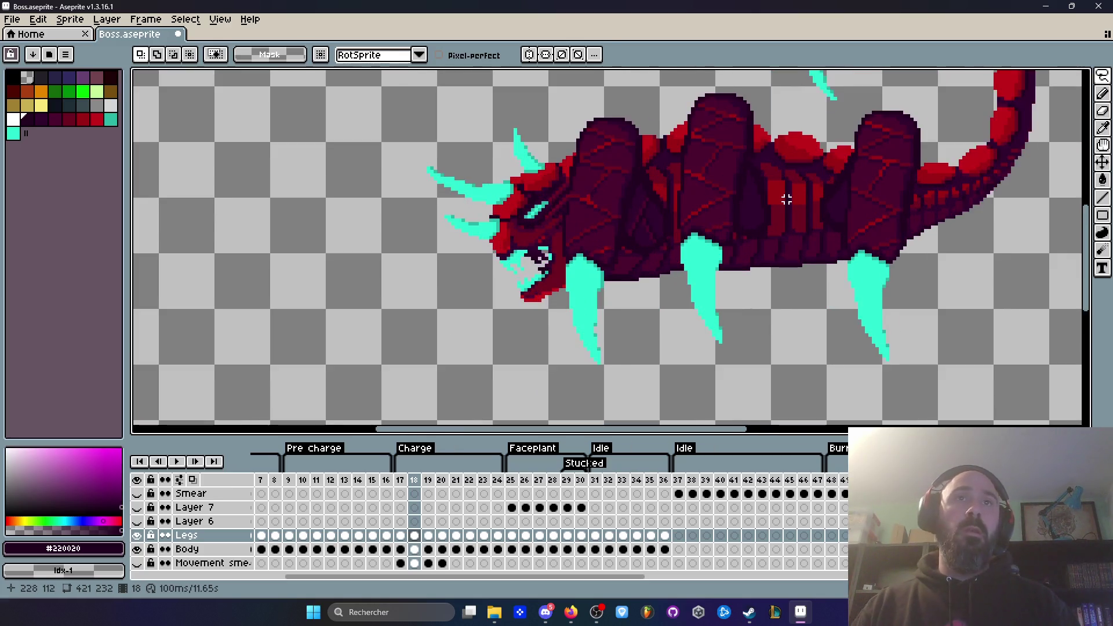
key("Right")
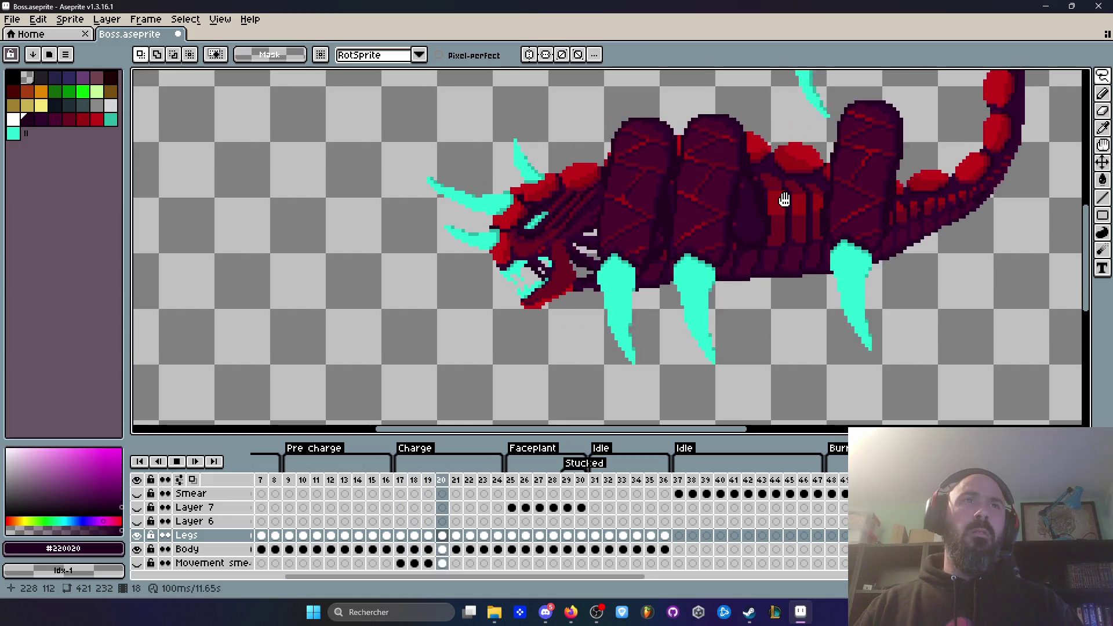
scroll(608, 209, "up", 1)
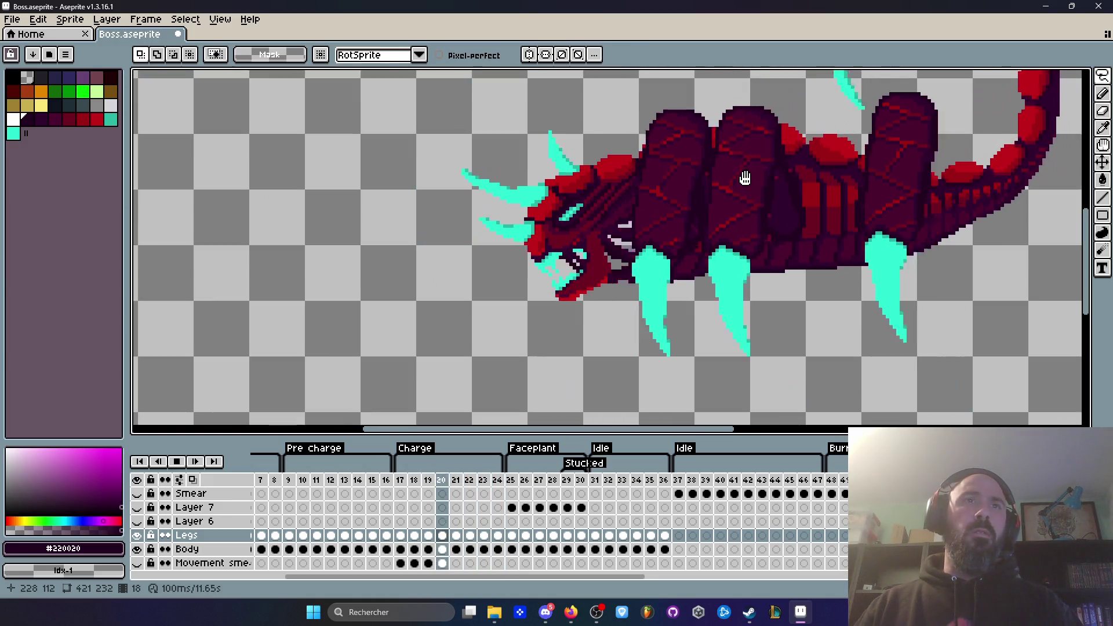
scroll(745, 178, "down", 4)
scroll(745, 178, "up", 3)
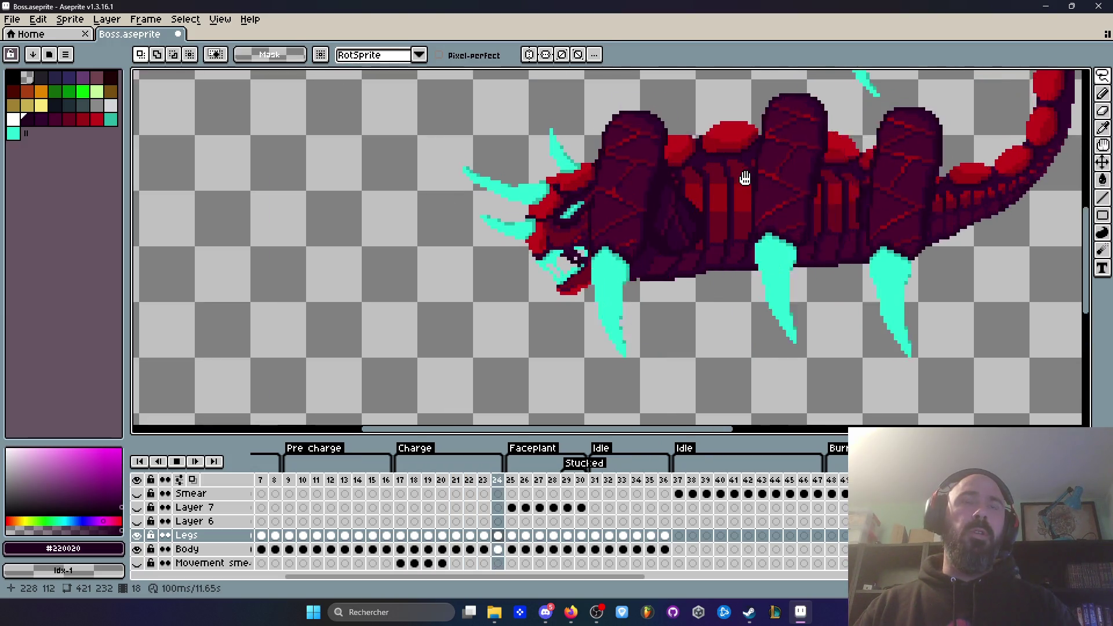
scroll(843, 163, "up", 1)
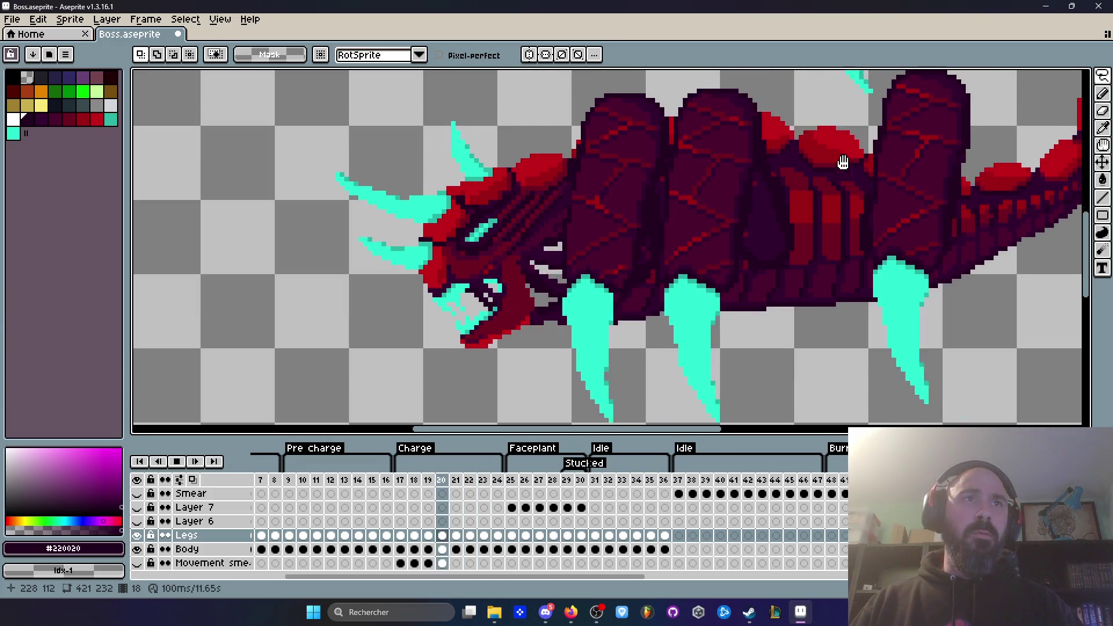
scroll(670, 218, "down", 3)
scroll(670, 218, "up", 1)
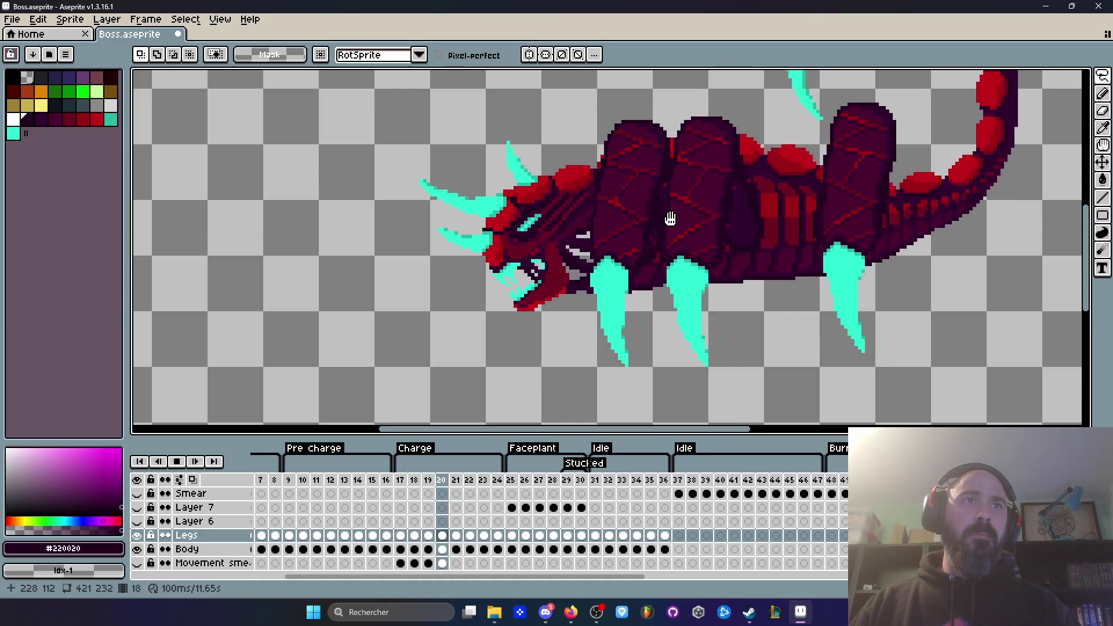
scroll(670, 219, "up", 1)
scroll(666, 216, "down", 2)
scroll(658, 212, "up", 3)
scroll(658, 211, "down", 2)
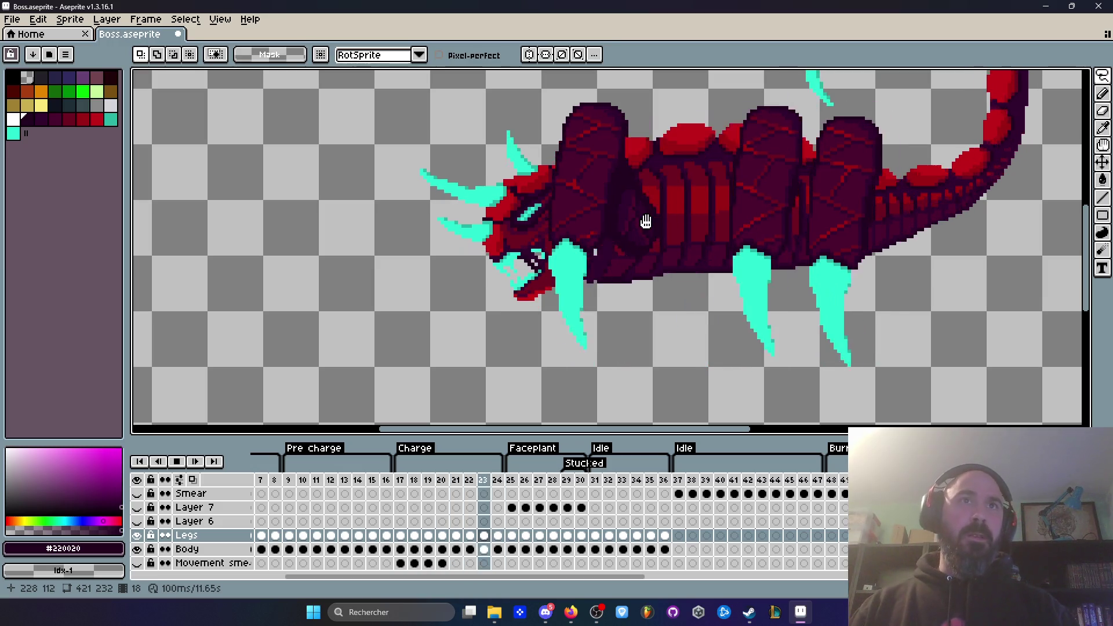
scroll(677, 187, "up", 2)
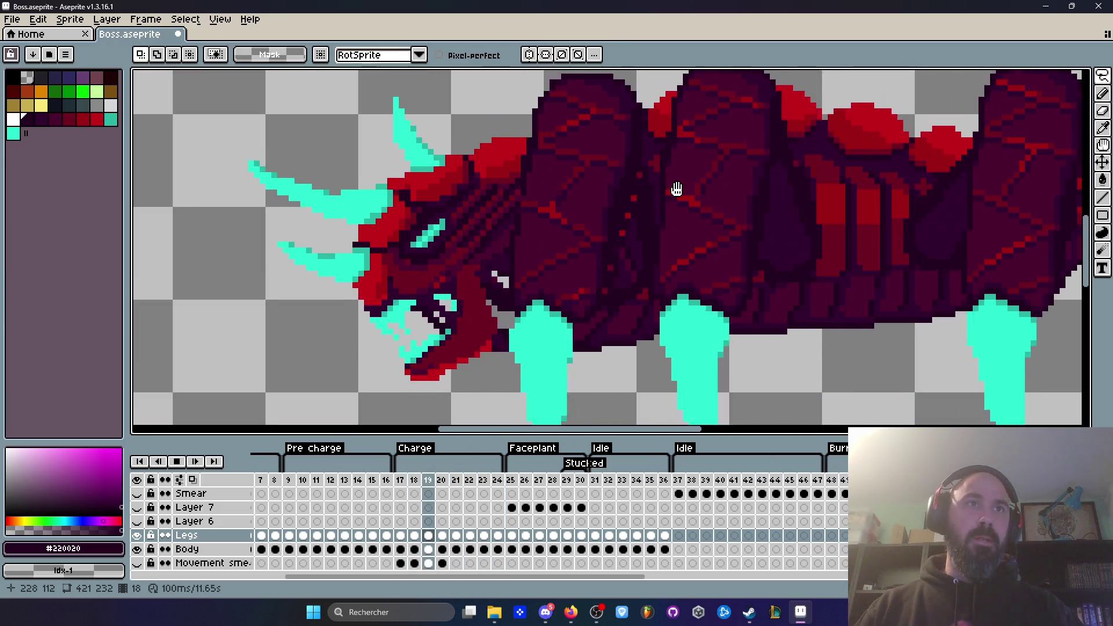
scroll(676, 188, "down", 2)
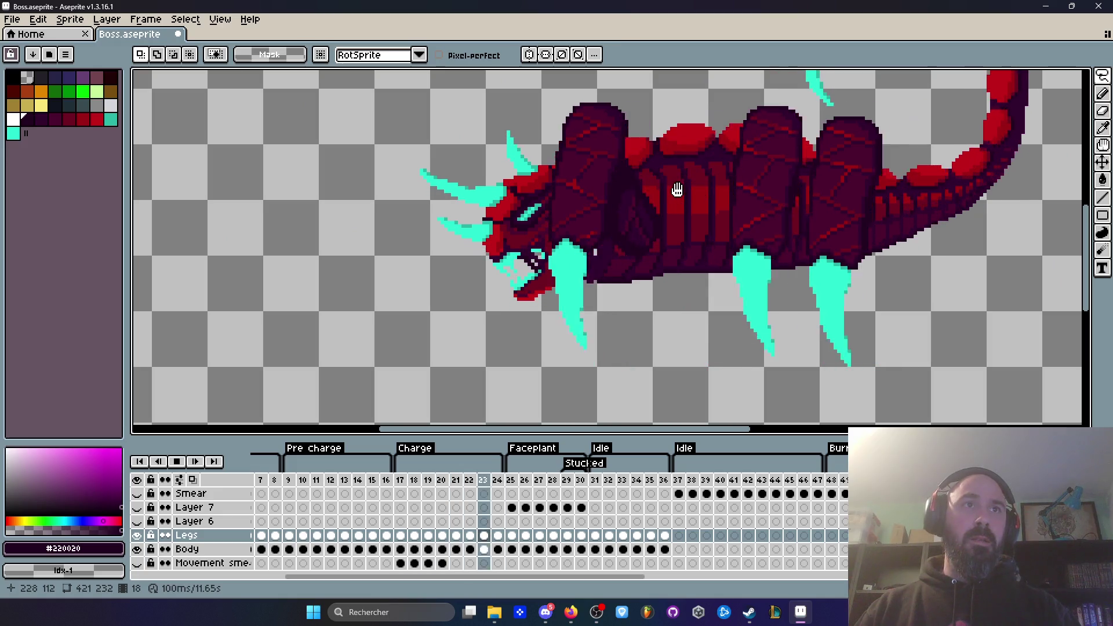
scroll(725, 197, "down", 2)
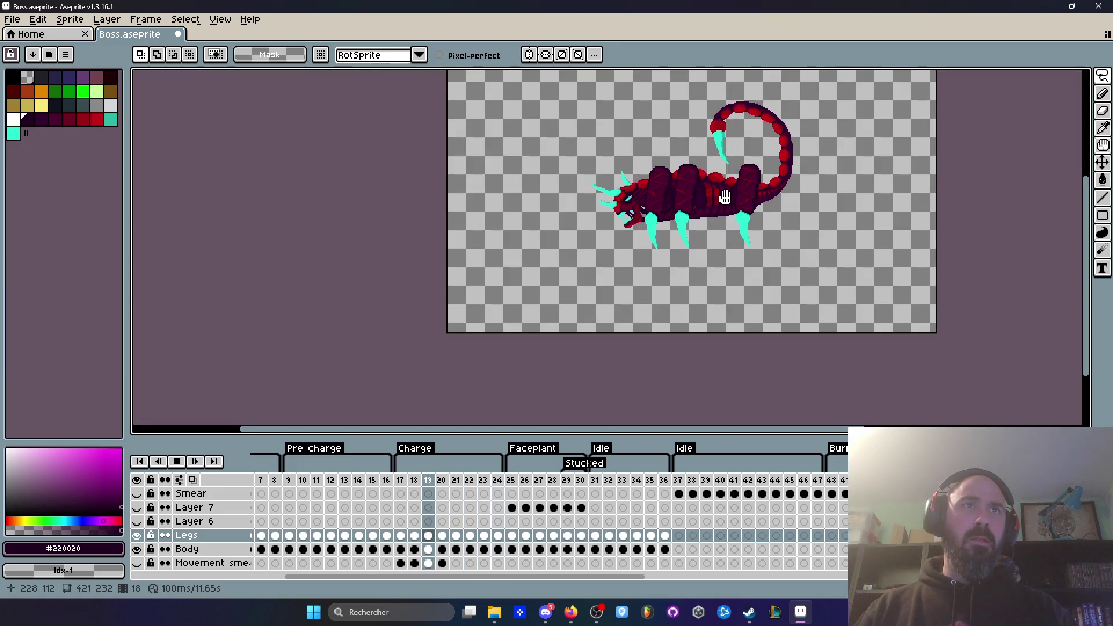
scroll(709, 201, "up", 2)
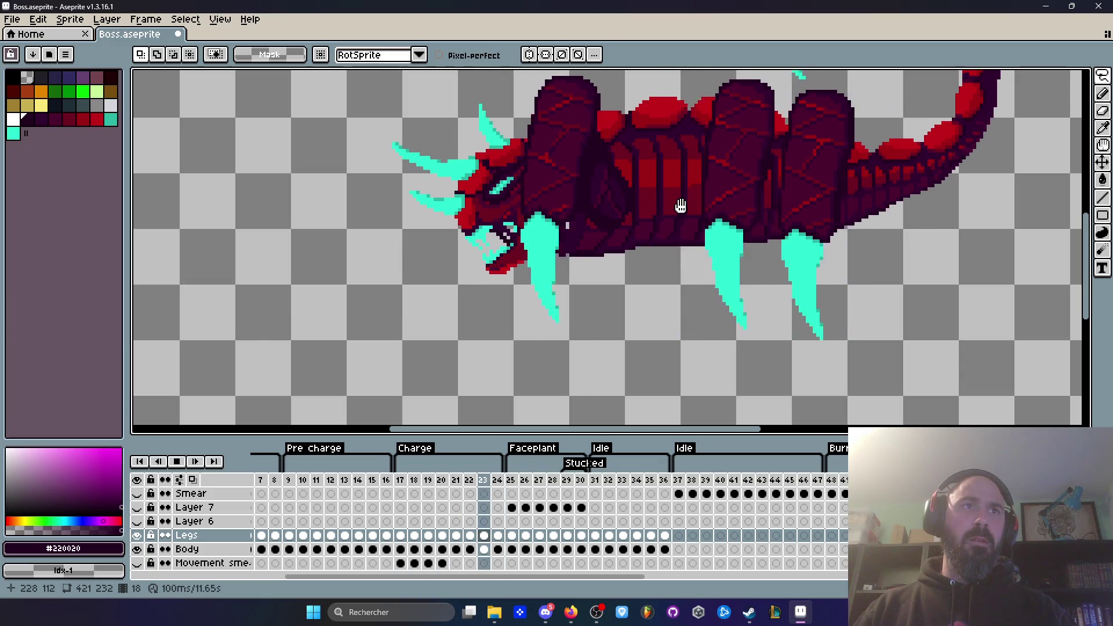
scroll(681, 206, "down", 3)
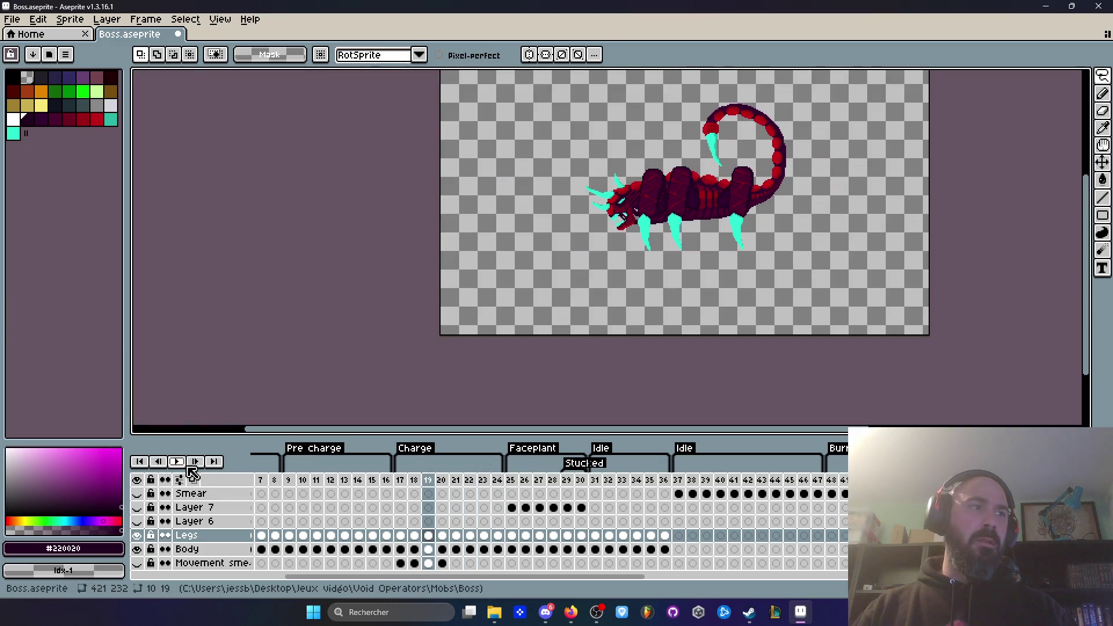
left_click_drag(401, 480, 514, 486)
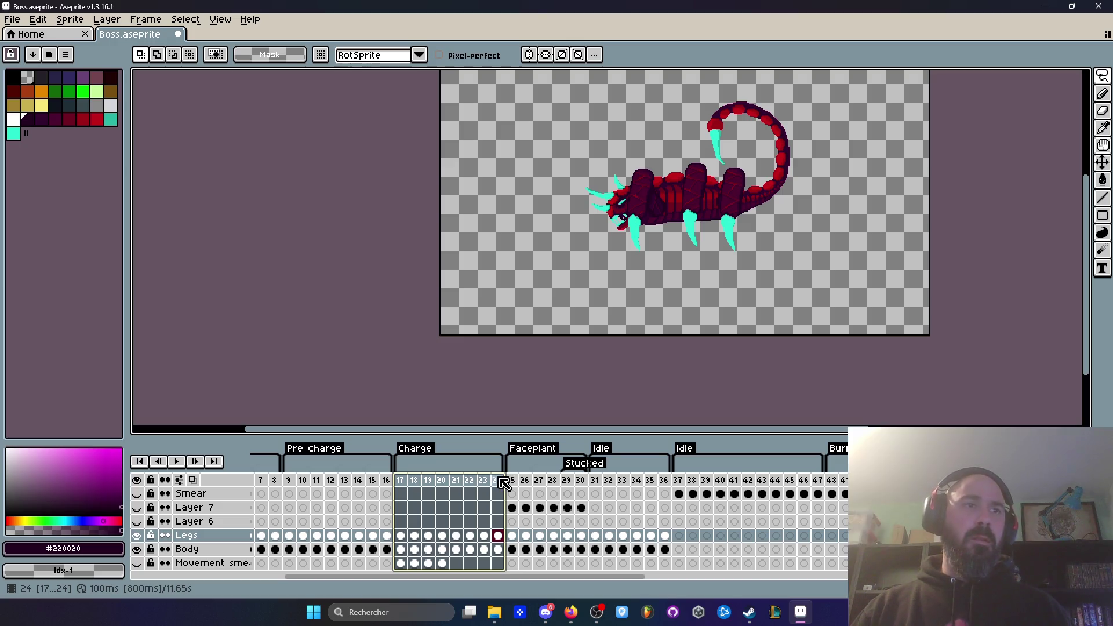
Set the selected frames 17–24 to 50 ms in Frame Properties and play the charge animation.
double_click(501, 481)
type("50")
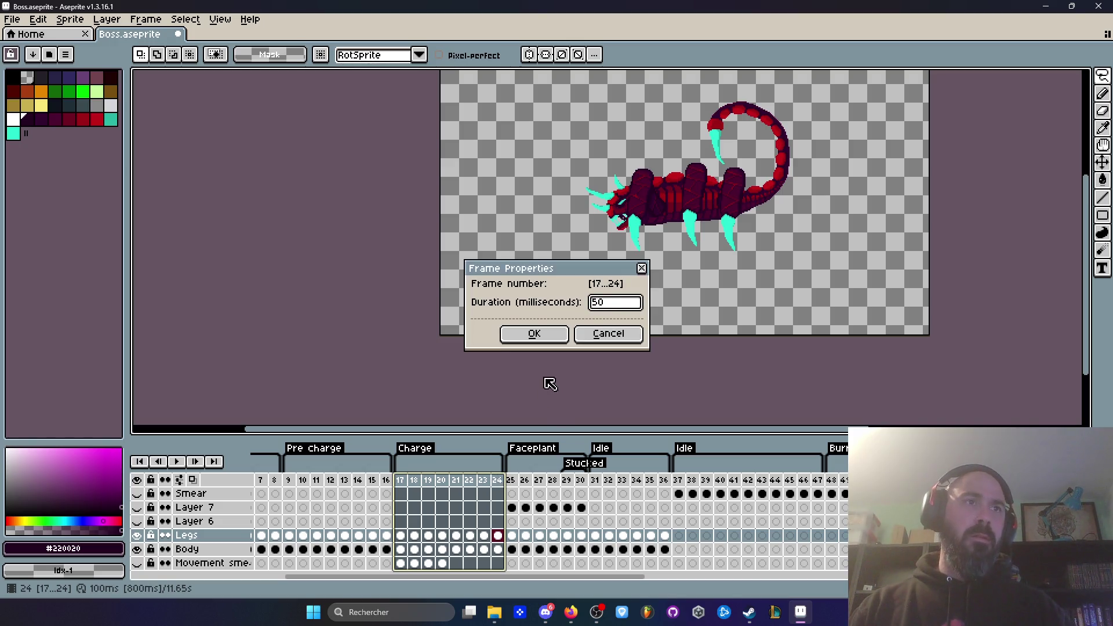
left_click(560, 341)
key("Return")
scroll(721, 189, "up", 2)
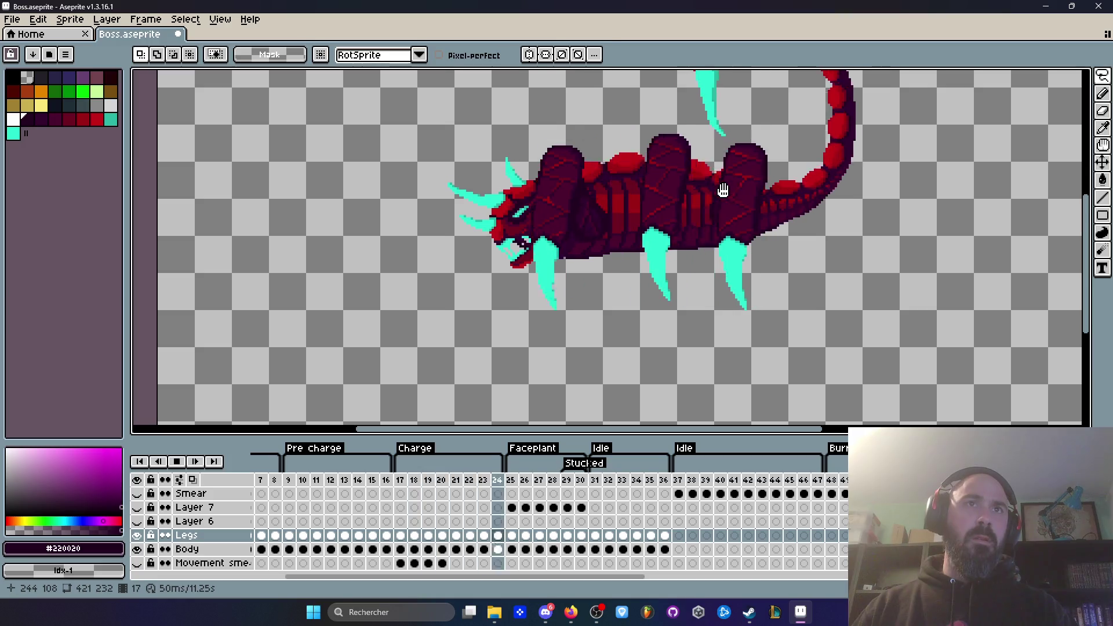
scroll(723, 190, "down", 2)
scroll(716, 154, "up", 2)
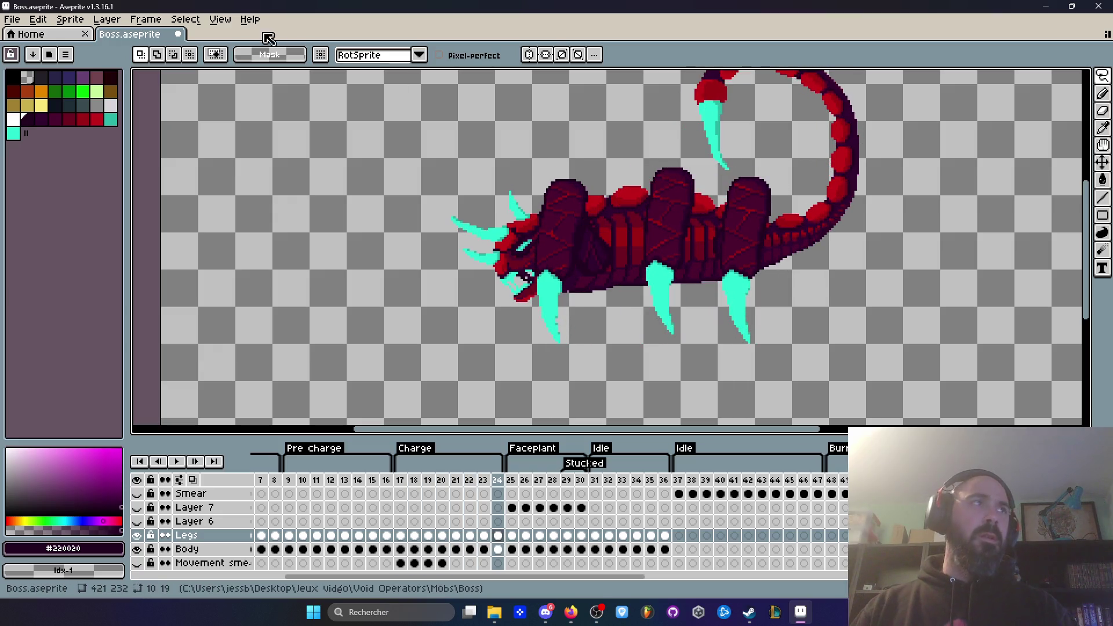
Save Boss.aseprite through File > Save.
left_click(12, 19)
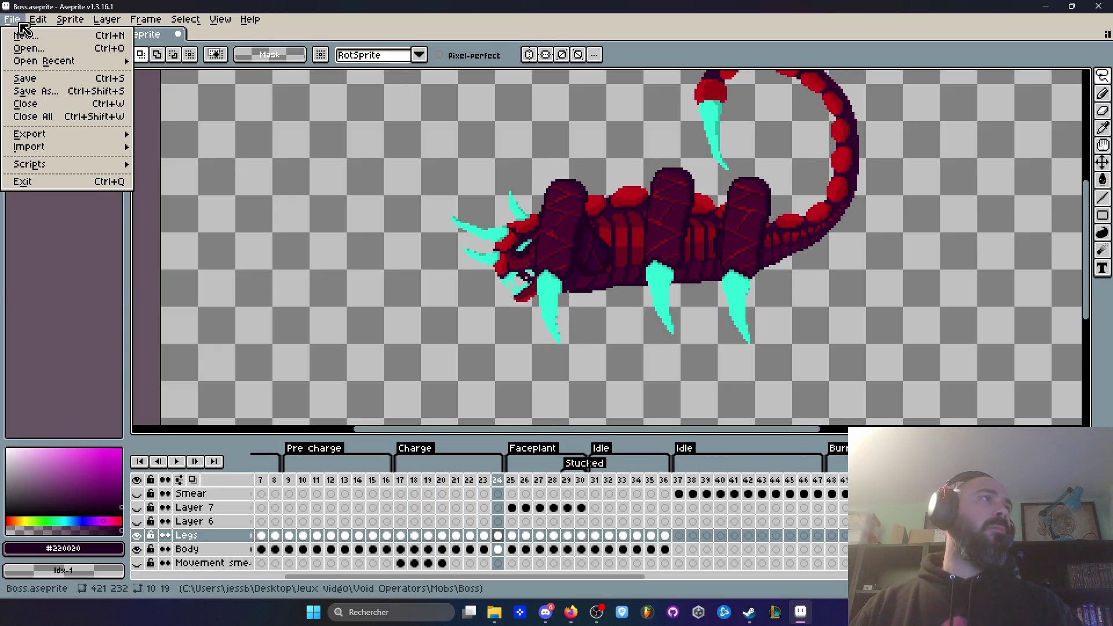
left_click(42, 78)
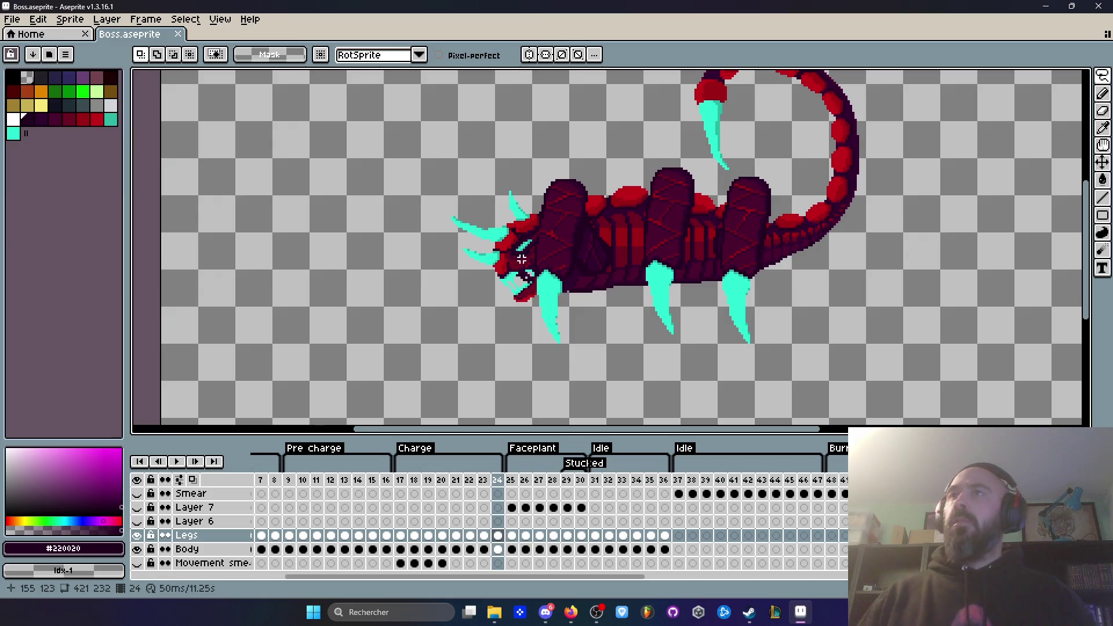
key("alt+Tab")
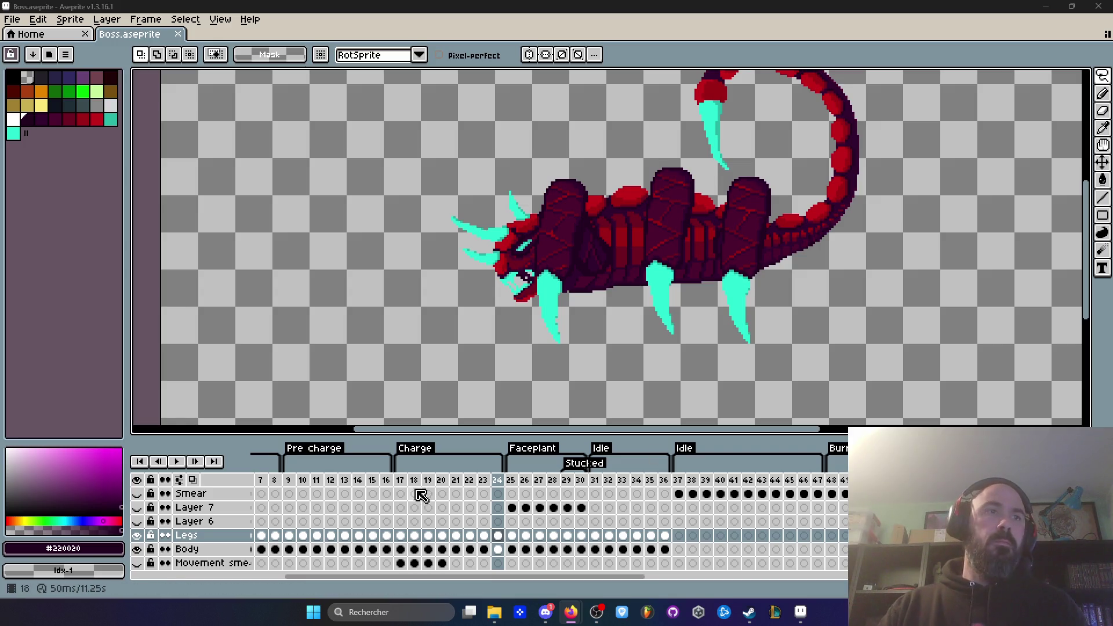
left_click(400, 480)
Play and stop the Charge animation, settle on frame 18, and begin a lasso around the jaw.
scroll(744, 248, "up", 1)
key("Return")
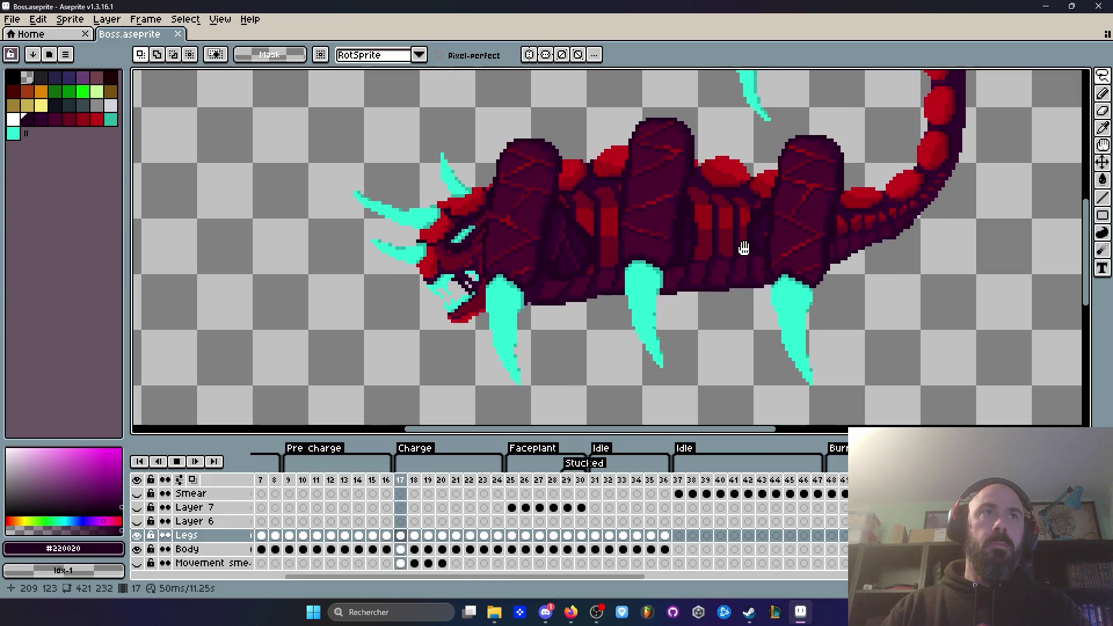
key("Return")
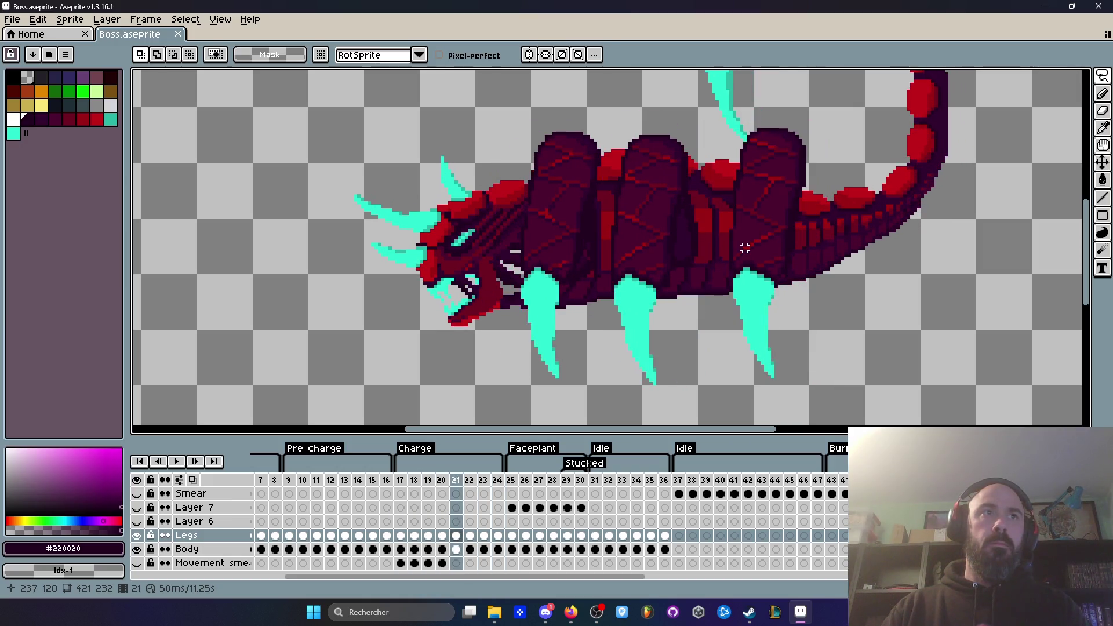
key("Left")
key("Left")
key("Left")
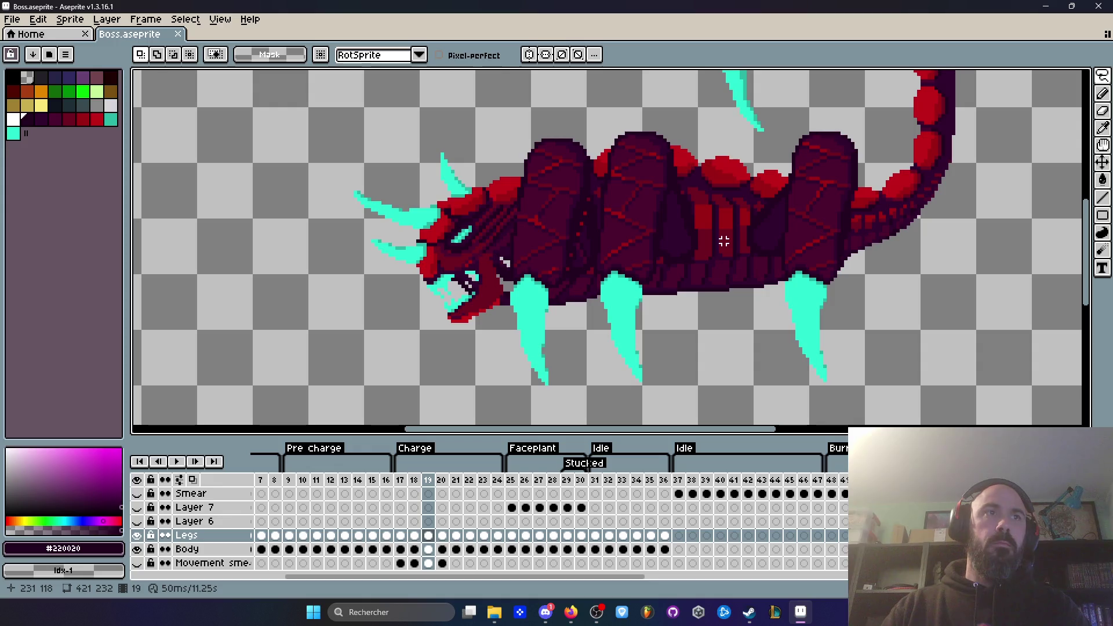
key("Right")
key("Left")
key("Left")
key("Right")
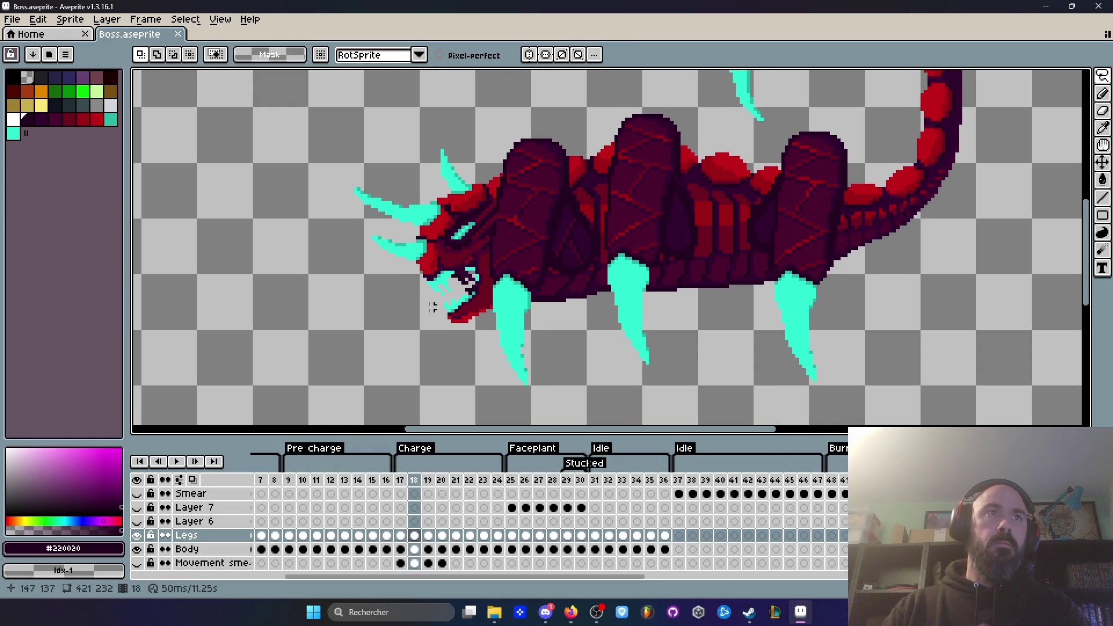
scroll(515, 277, "up", 2)
mouse_move(515, 270)
left_mouse_down()
mouse_move(458, 287)
mouse_move(432, 348)
mouse_move(501, 368)
mouse_move(529, 300)
mouse_move(516, 271)
left_mouse_up()
left_click(418, 555)
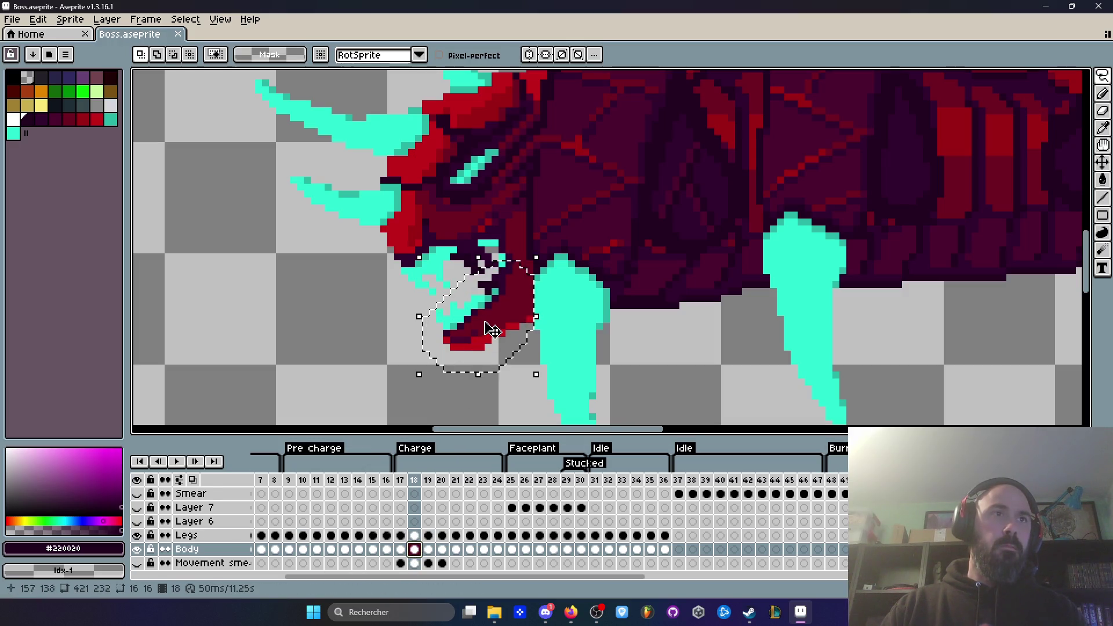
left_click_drag(502, 321, 503, 313)
key("Return")
key("Return")
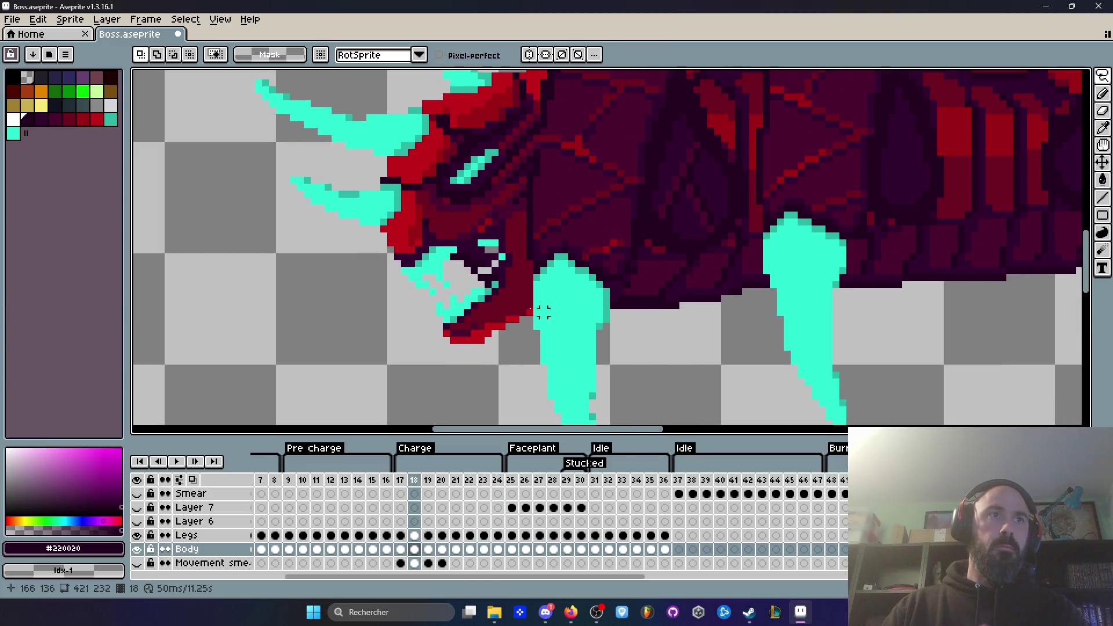
key("Return")
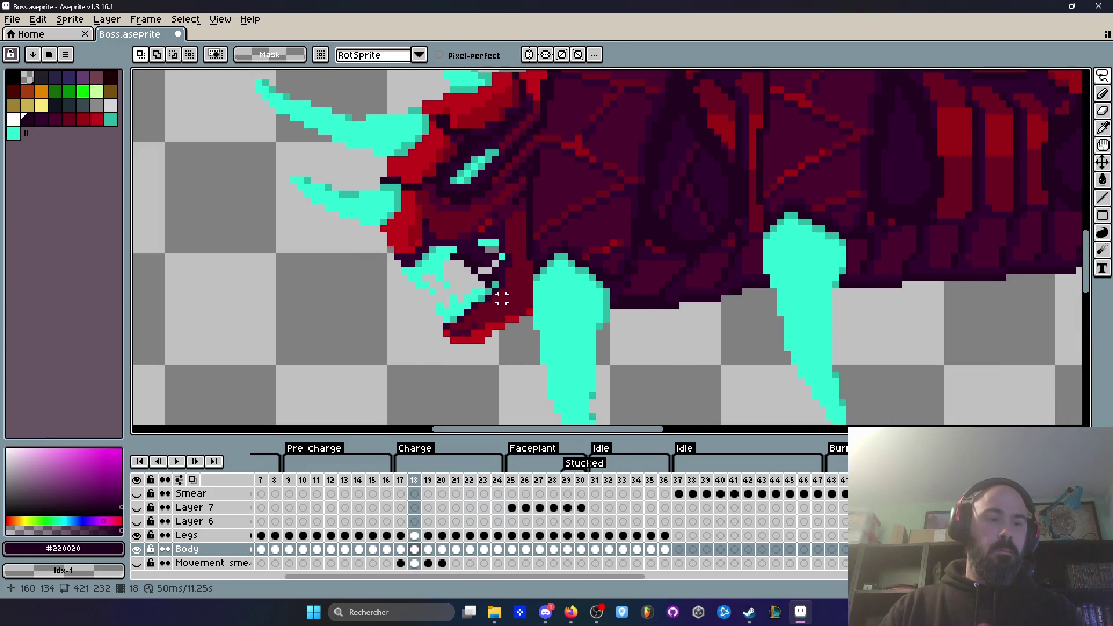
key("ctrl+z")
key("ctrl+z")
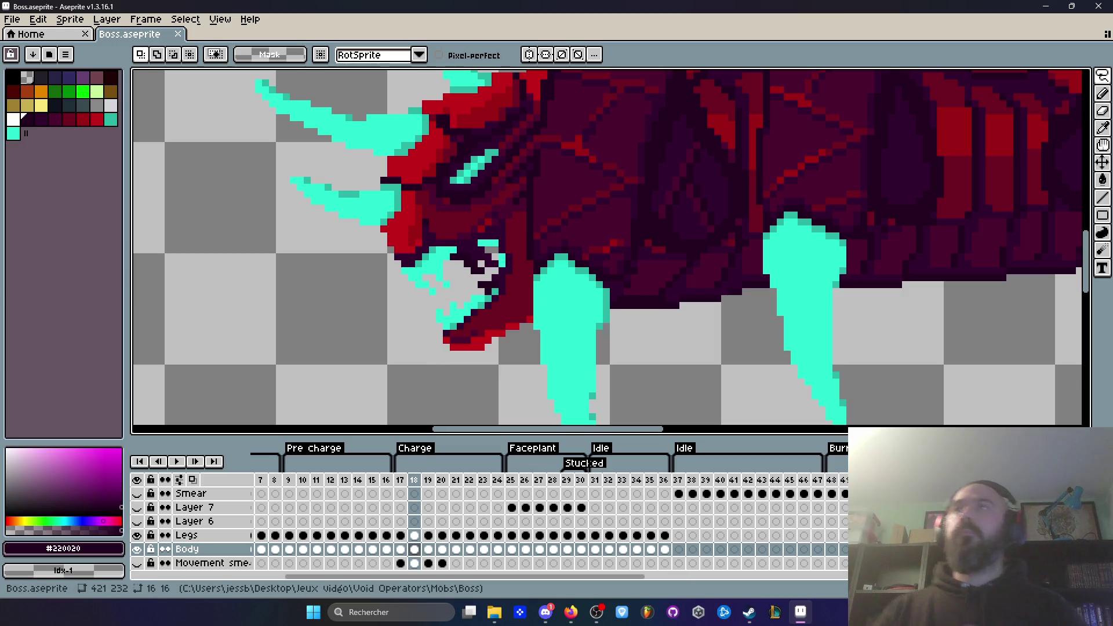
key("alt+Tab")
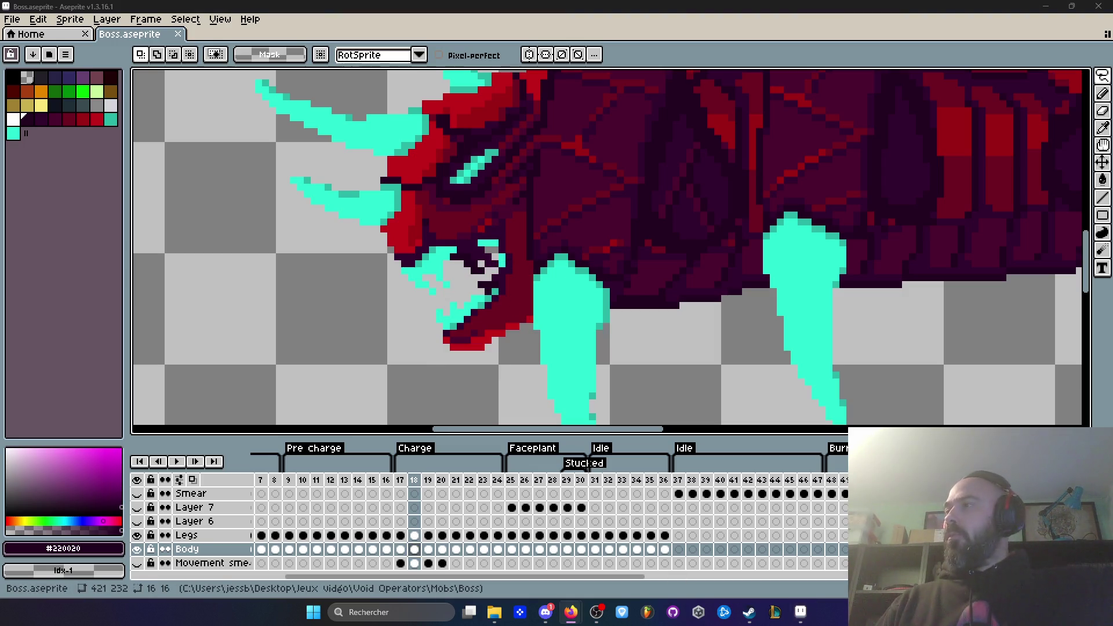